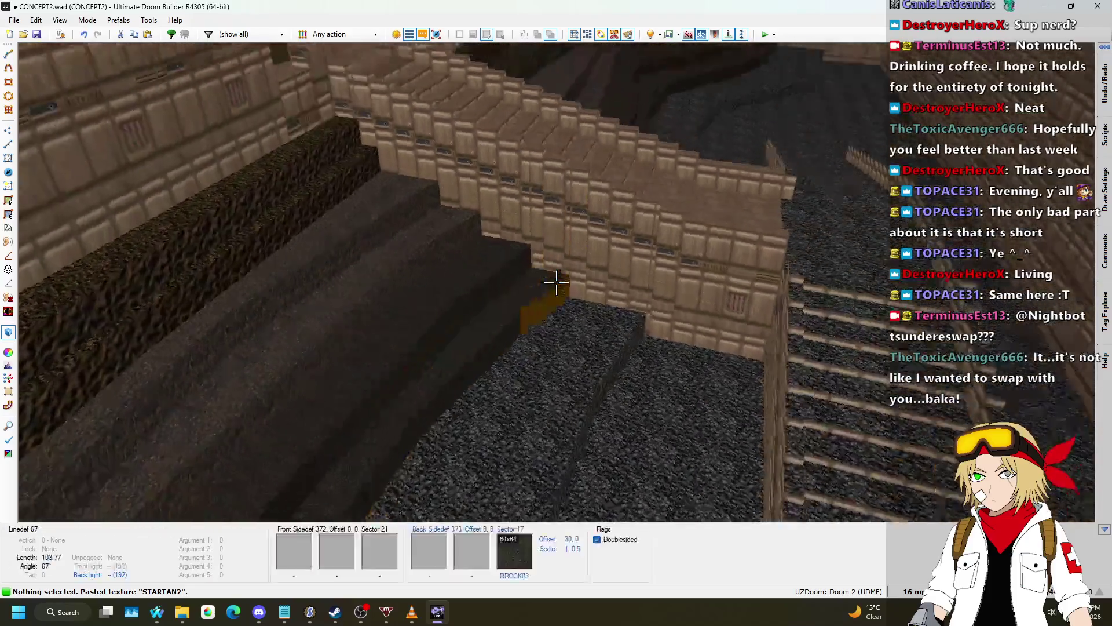
- Copy the FLOOR0_1 flat, raise a bridge step floor, and undo the stray wall texture paste
key(ctrl+c)
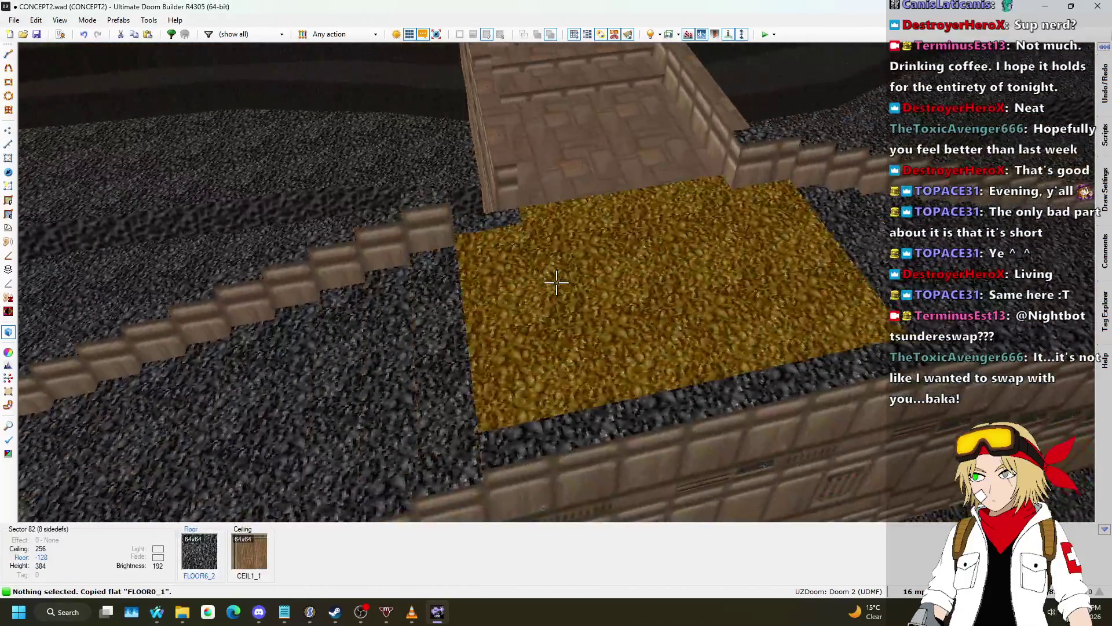
shift+click(556, 282)
click(556, 282)
scroll(556, 282, up, 2)
key(Escape)
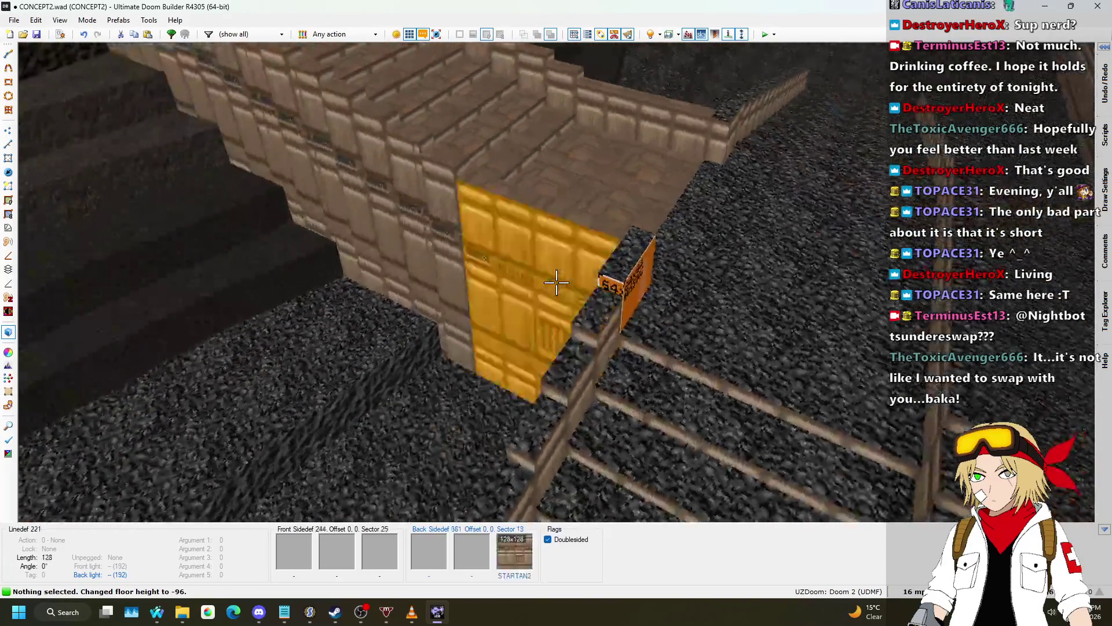
key(w)
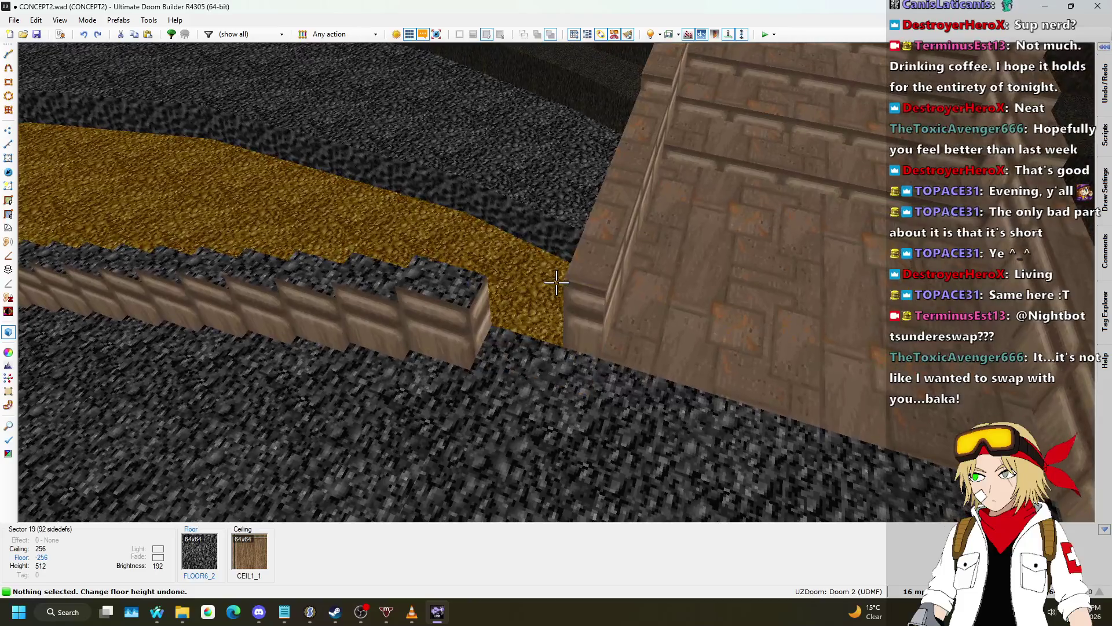
key(ctrl+z)
- Raise another step floor, then paste the CEIL3_3 flat onto the aimed bridge floor
click(556, 283)
scroll(556, 283, up, 1)
click(556, 282)
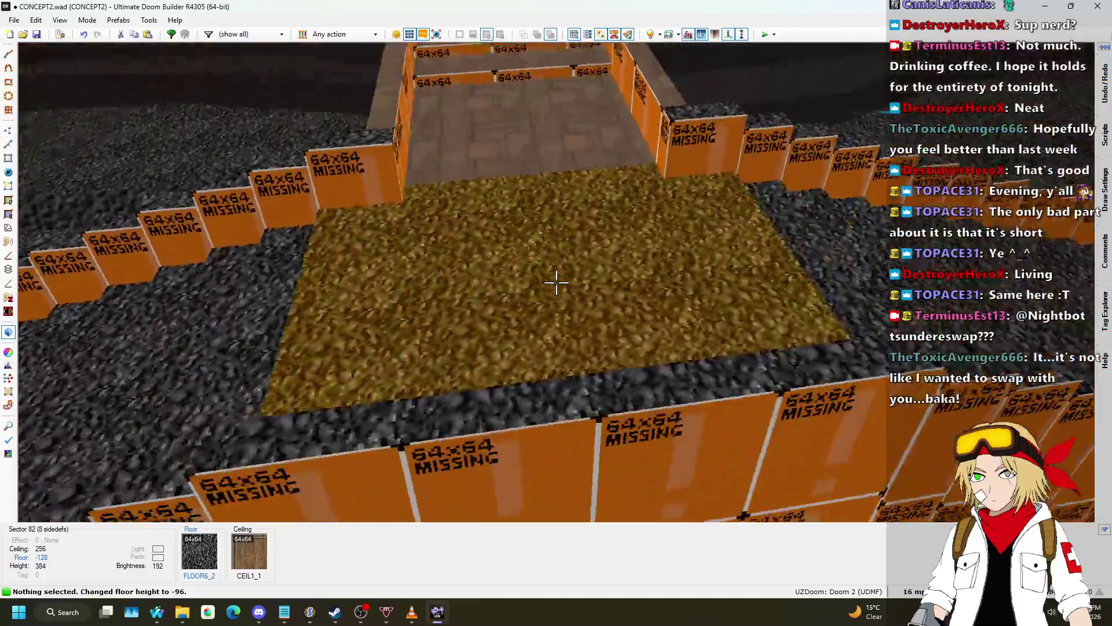
key(ctrl+c)
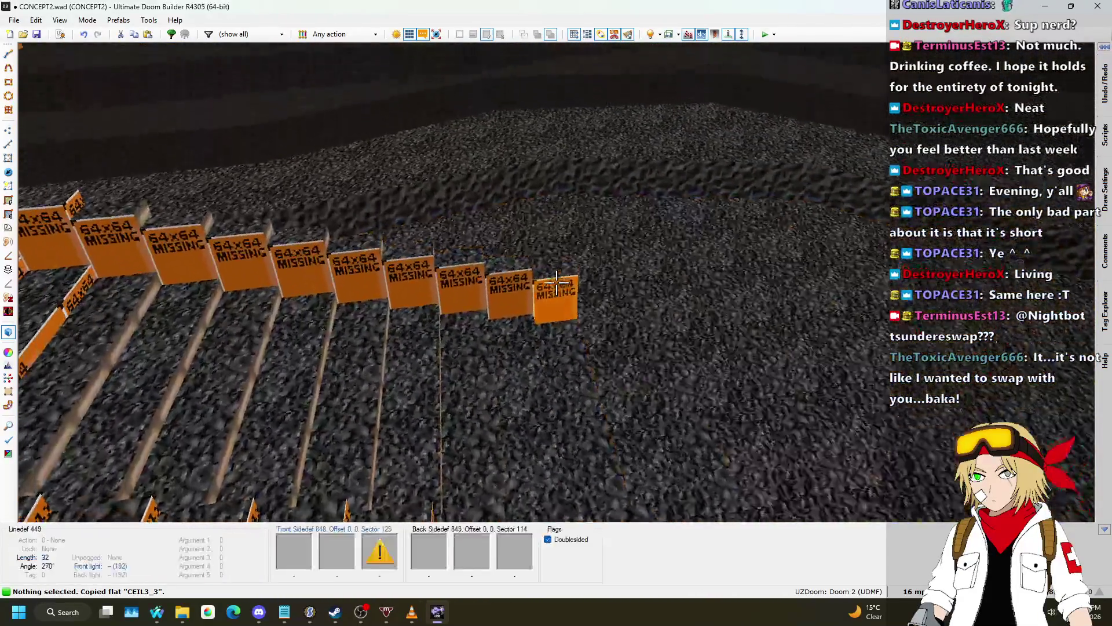
key(ctrl+v)
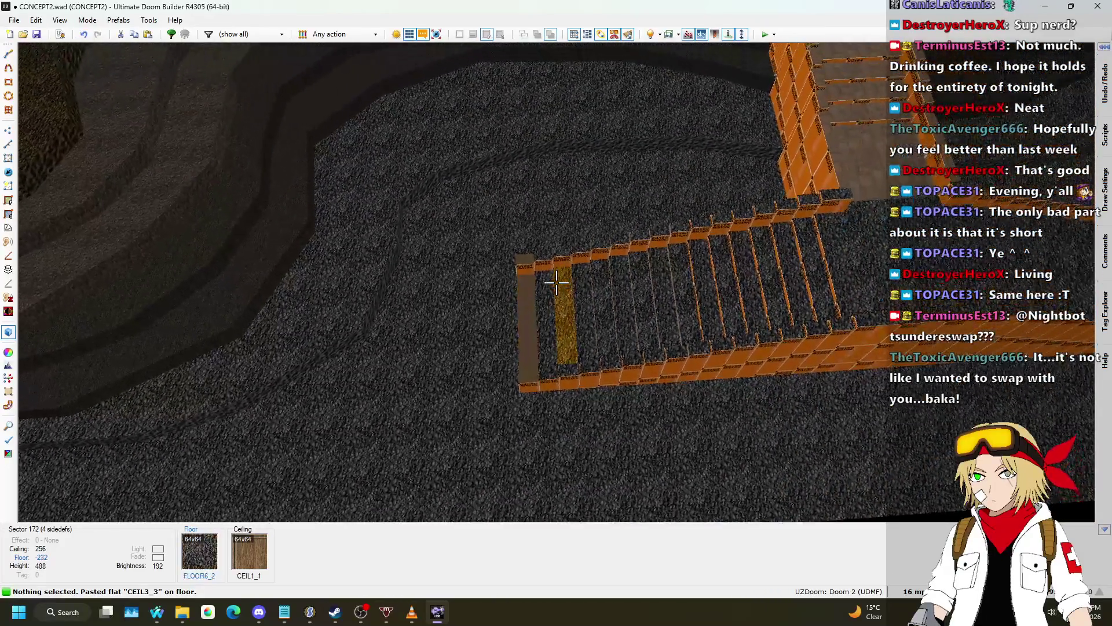
- Box-select the 88 T-bridge sectors and set their floor flat to FLOOR0_1 in Edit Sectors
key(q)
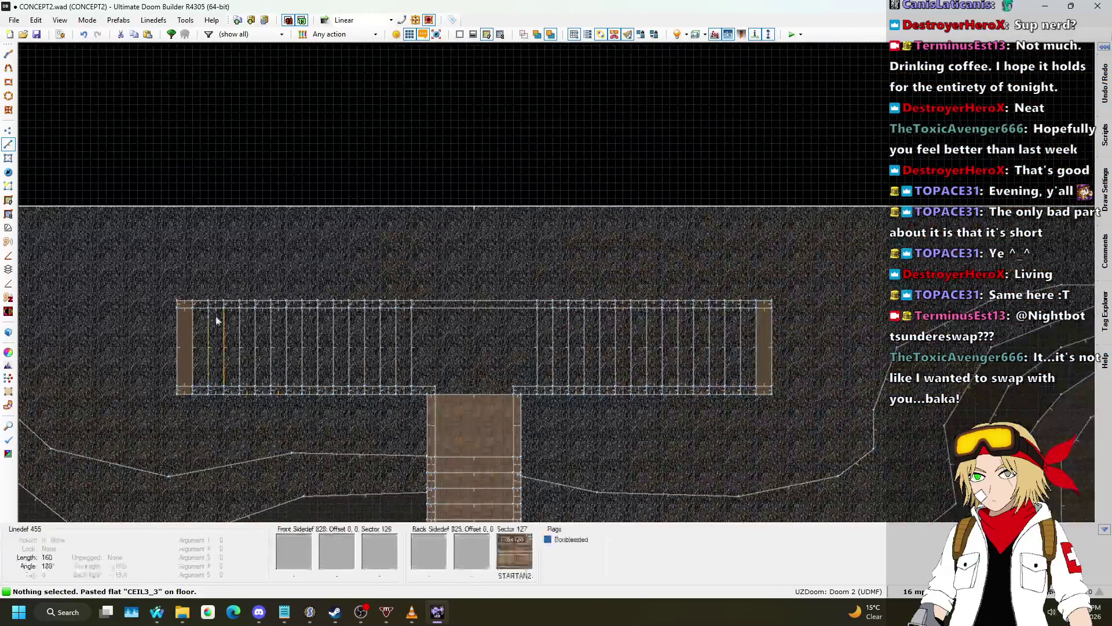
key(s)
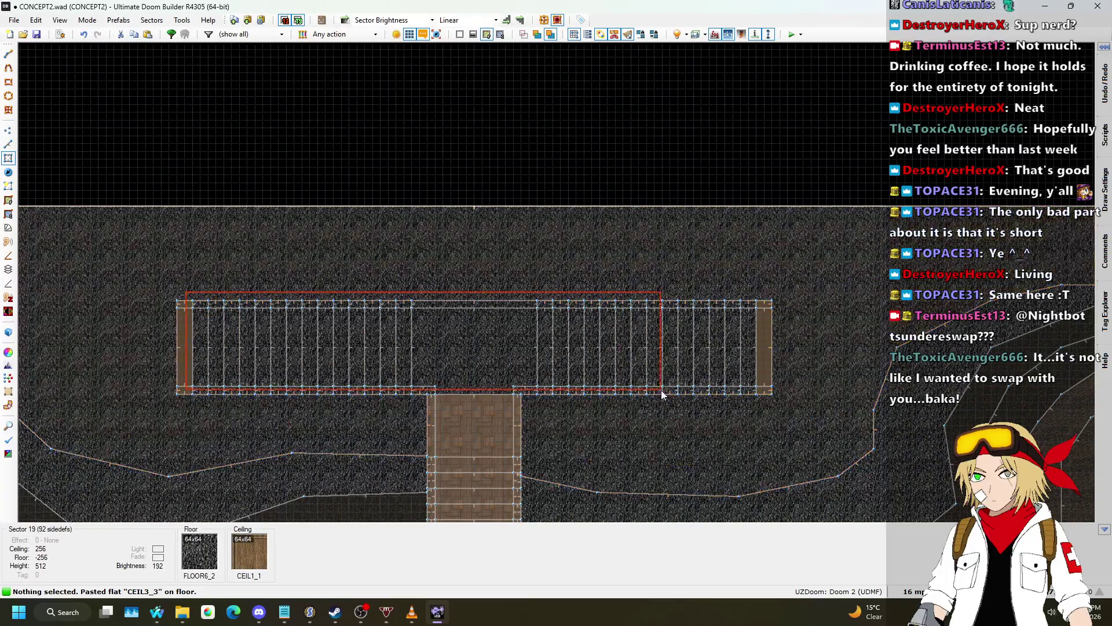
drag(762, 405, 175, 292)
scroll(529, 350, up, 2)
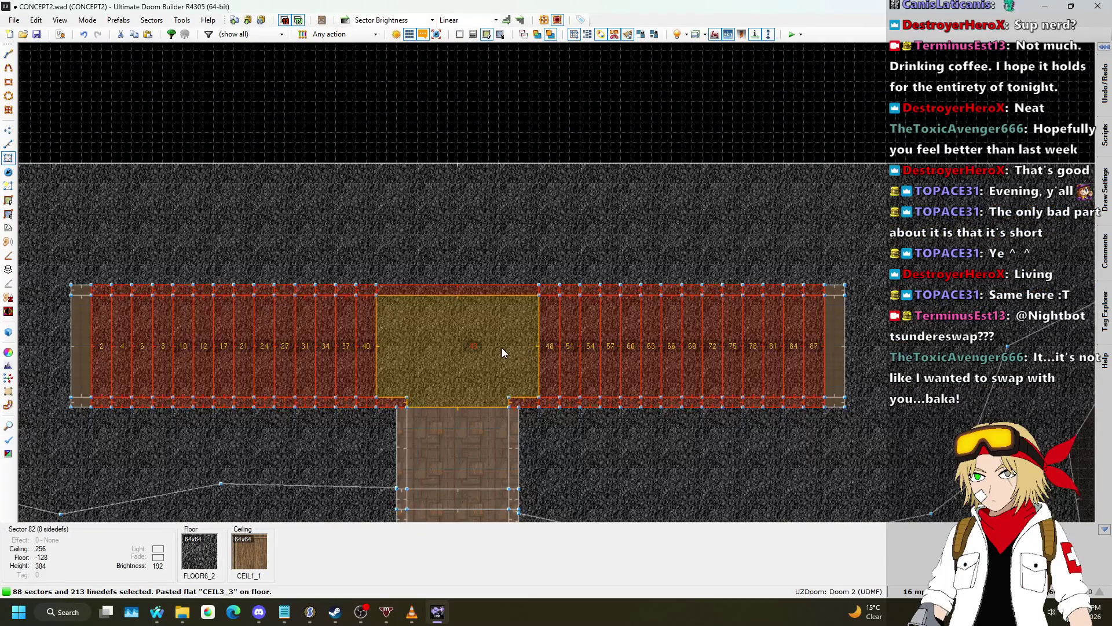
right_click(501, 348)
click(930, 351)
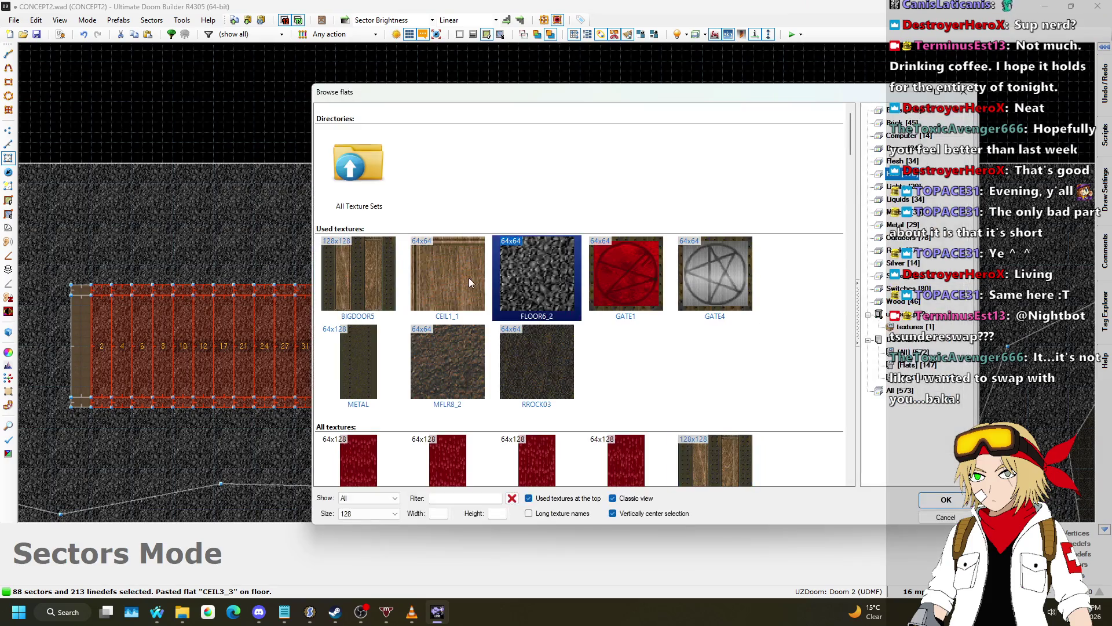
click(896, 110)
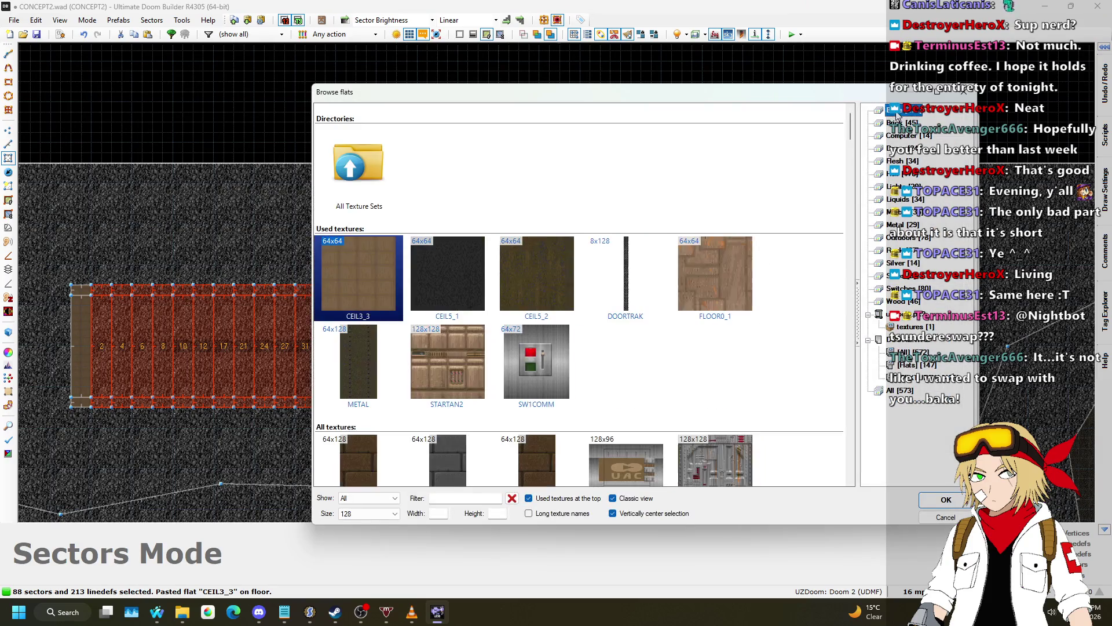
double_click(714, 291)
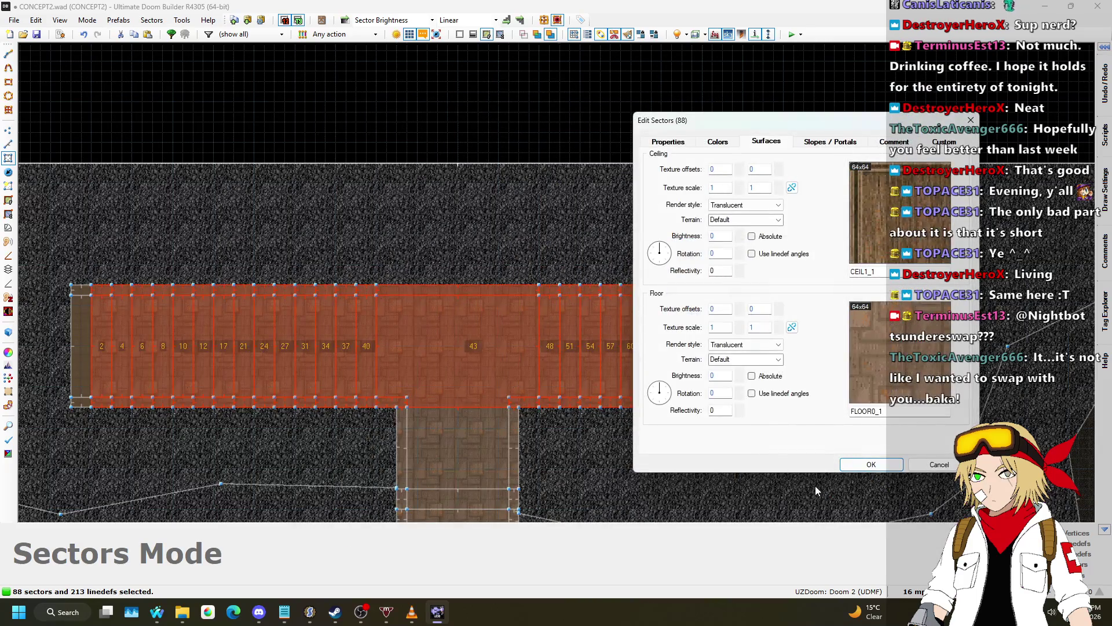
click(867, 462)
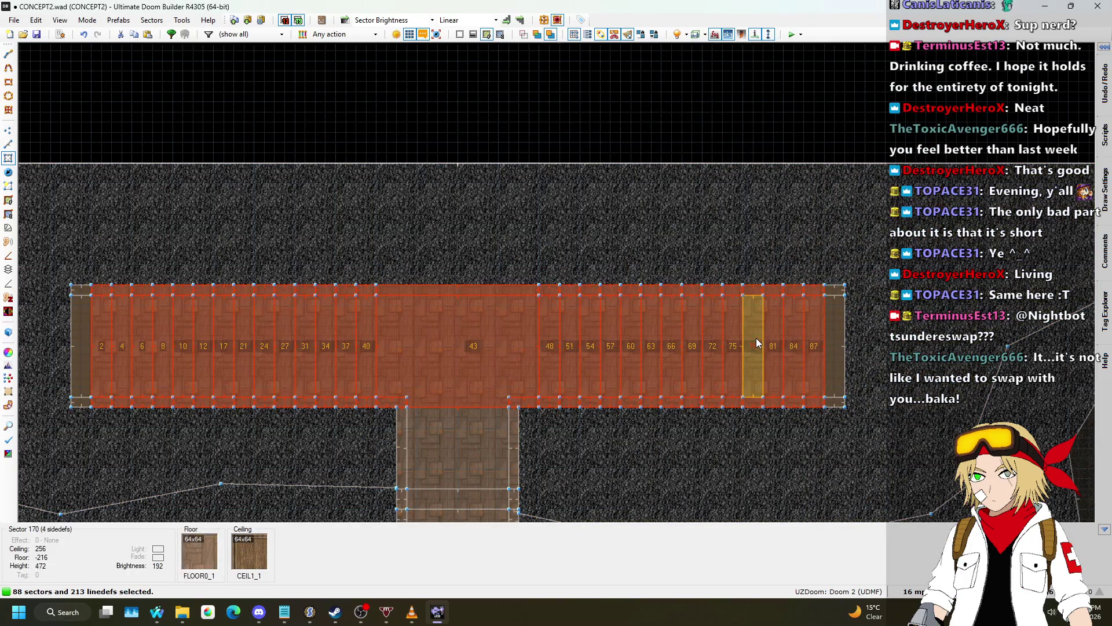
key(c)
key(w)
key(w)
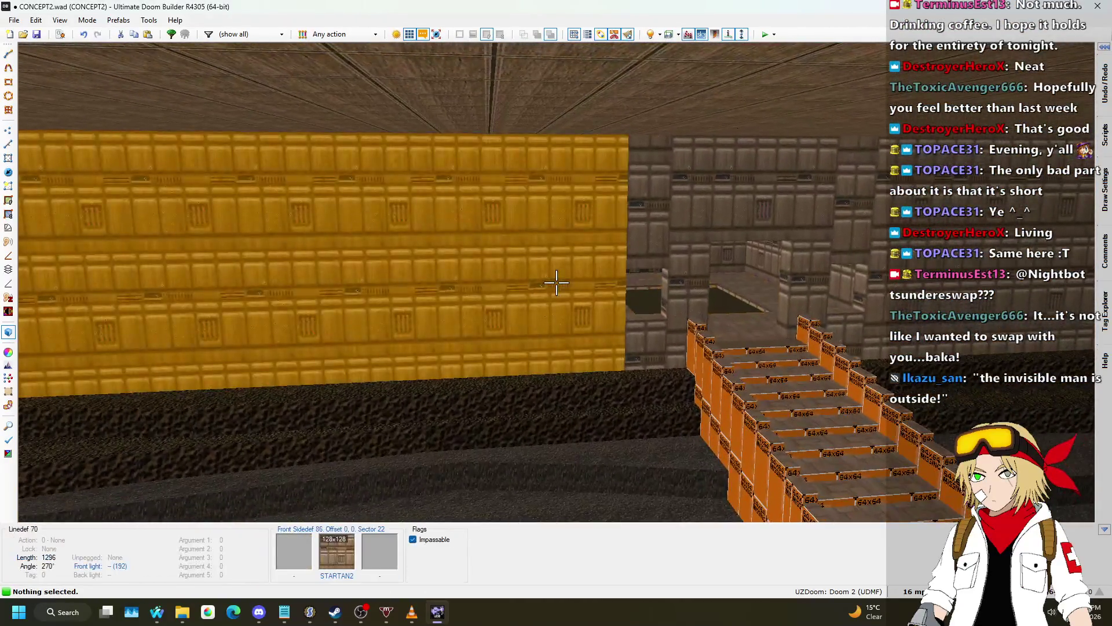
- Paste the STARTAN2 brick texture onto all 314 missing-texture stair walls
key(ctrl+c)
key(w)
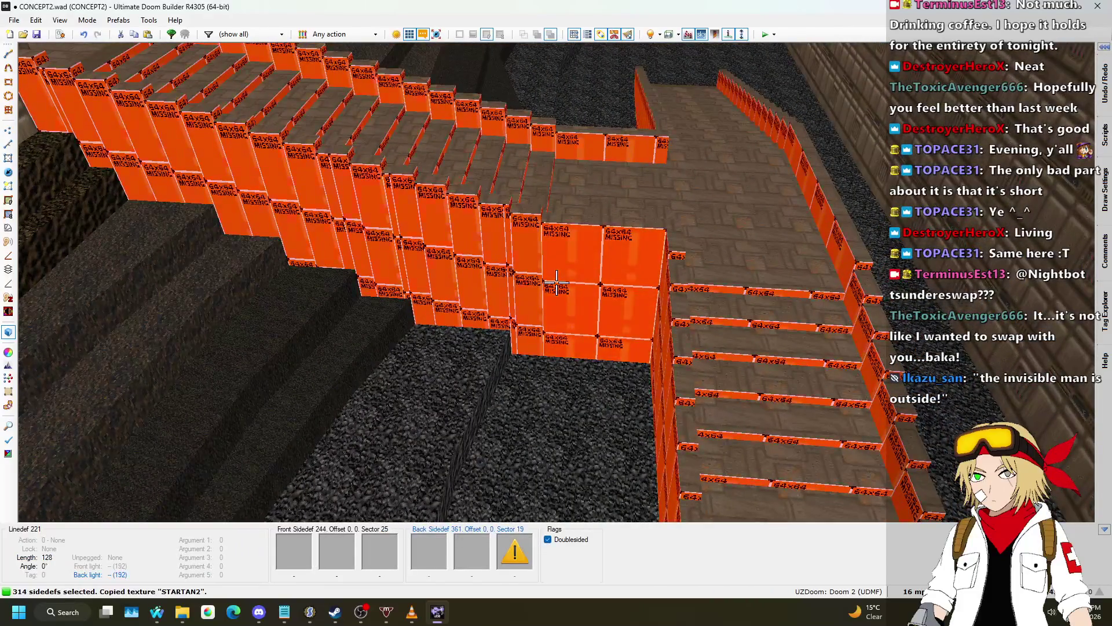
key(ctrl+v)
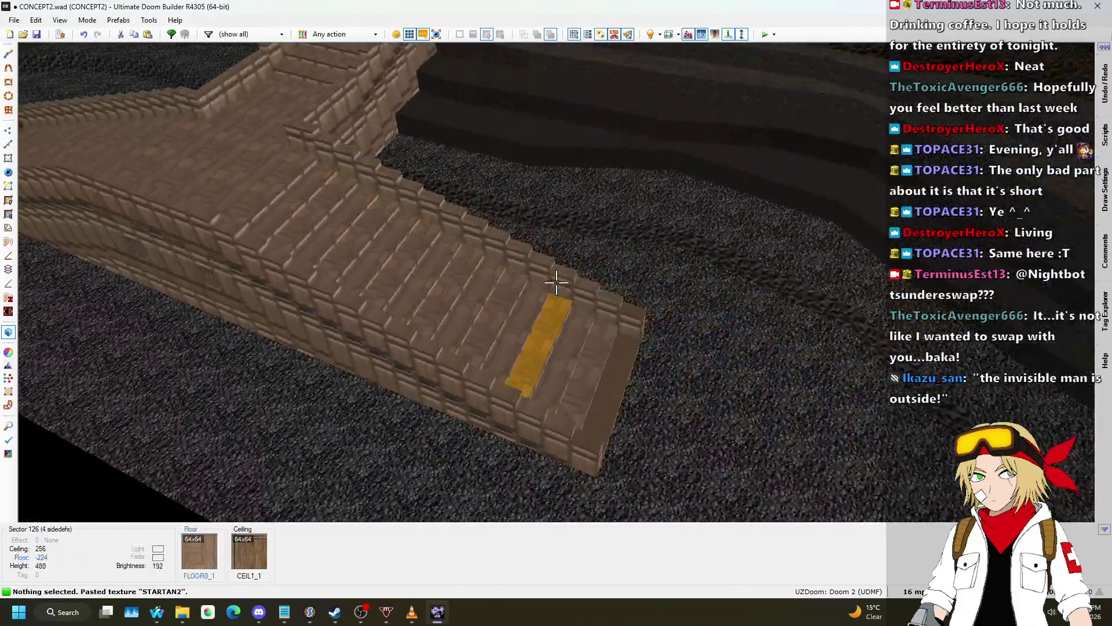
- Fly through the 3D view inspecting the terraced stairs and pit, then return to 2D
key(w)
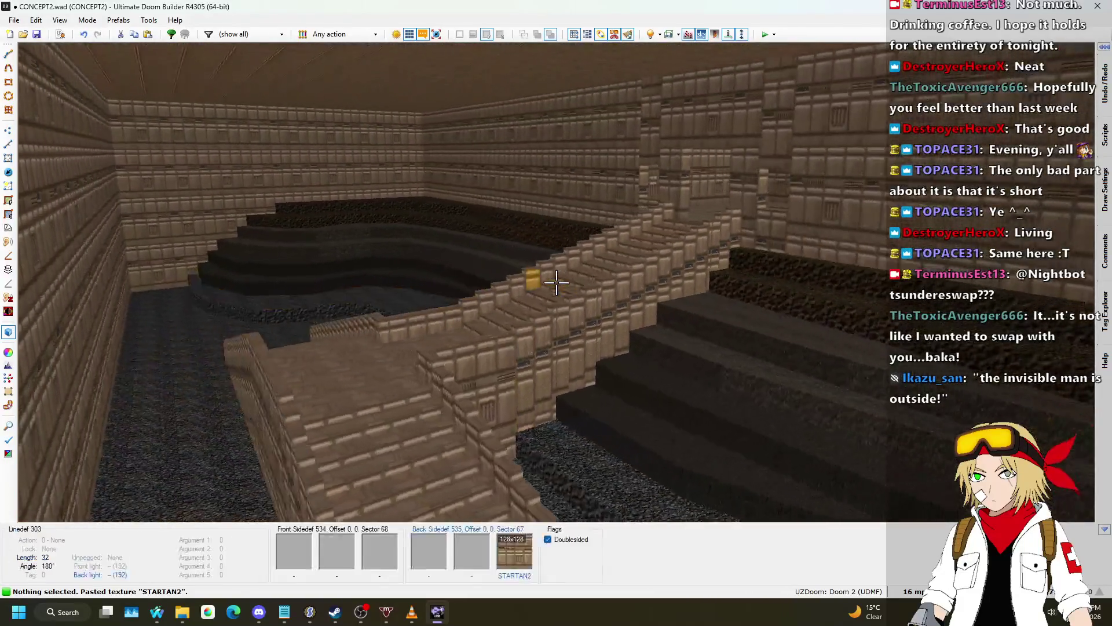
key(w)
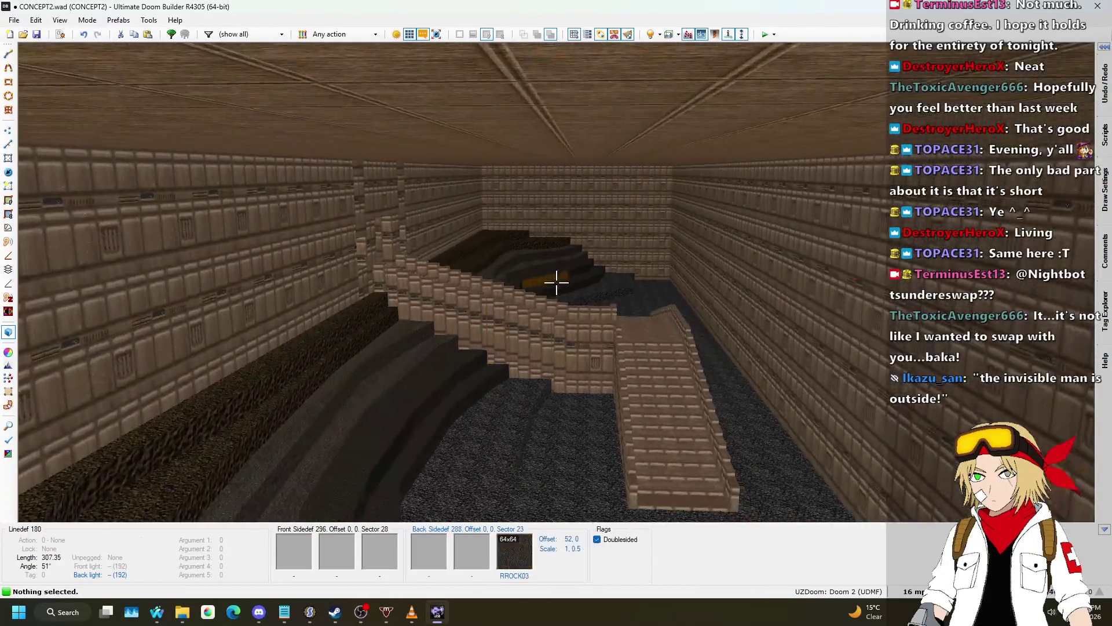
key(w)
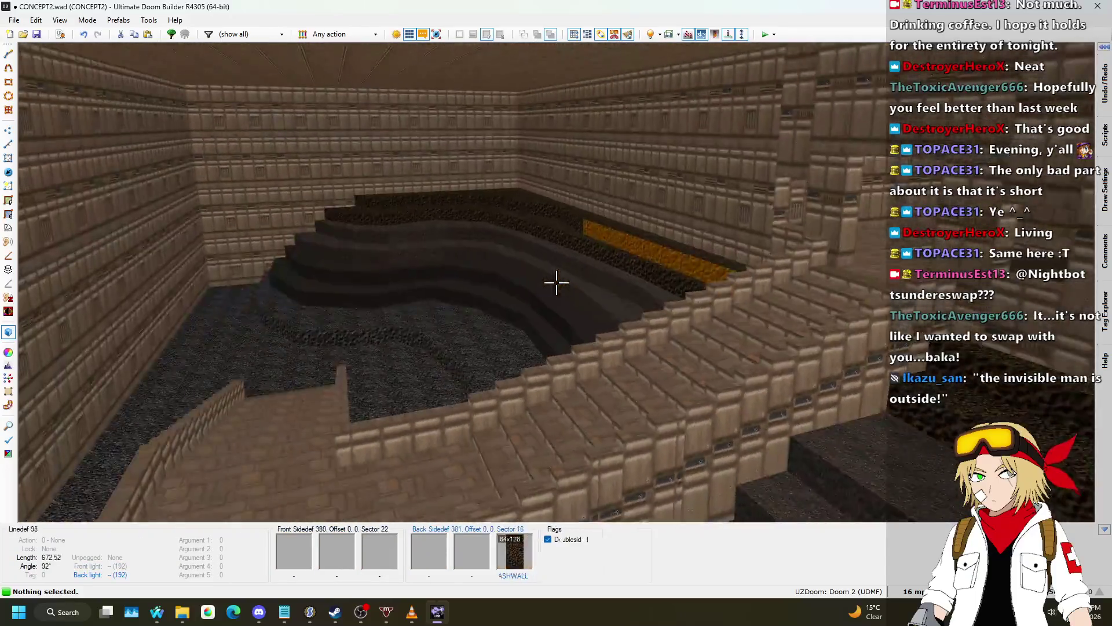
key(w)
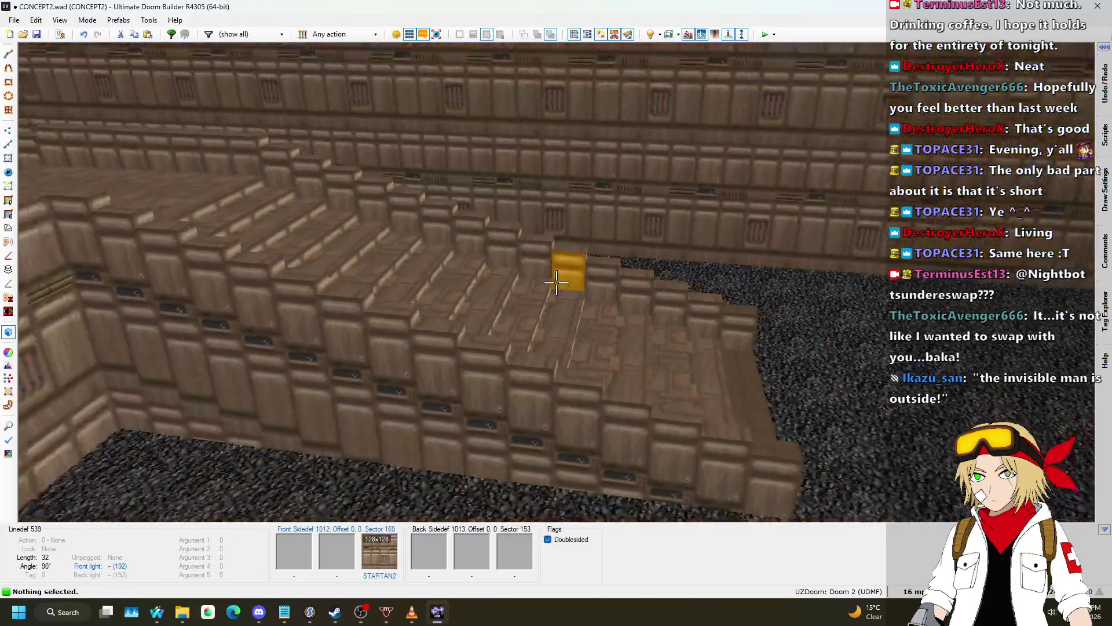
key(w)
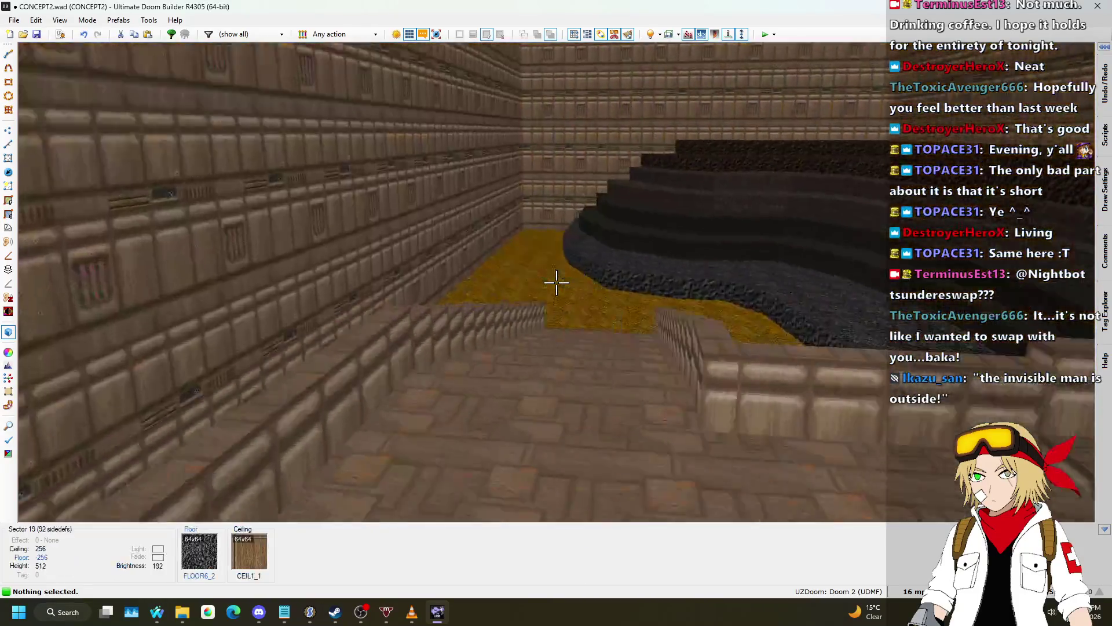
key(q)
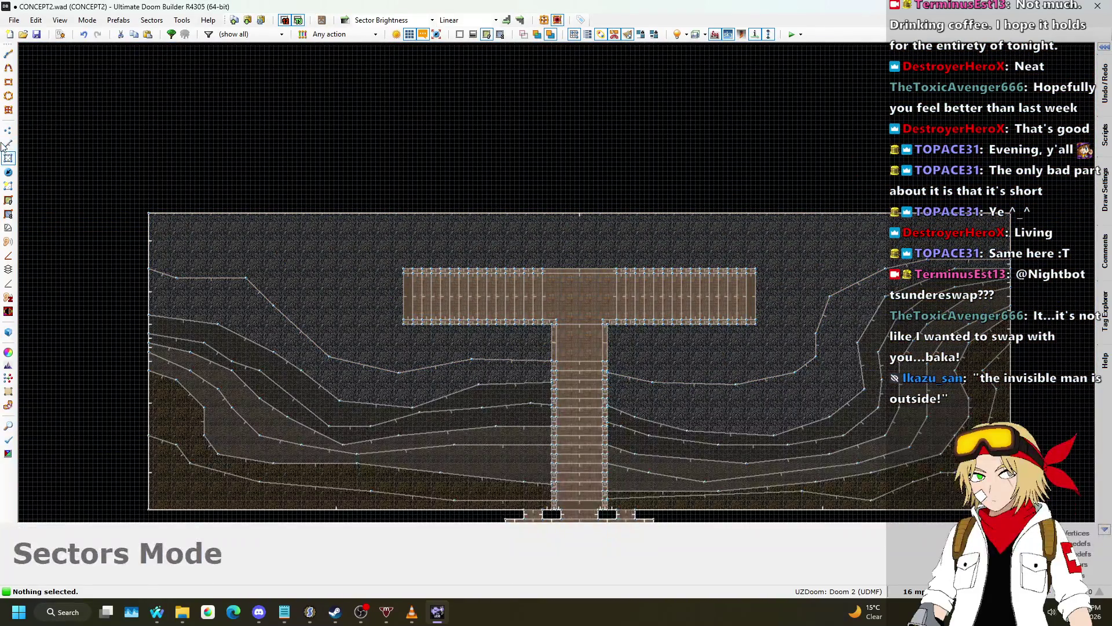
- In Linedefs mode, step the grid size from 1024 through 256 down to 64
click(7, 145)
scroll(234, 295, down, 4)
click(907, 591)
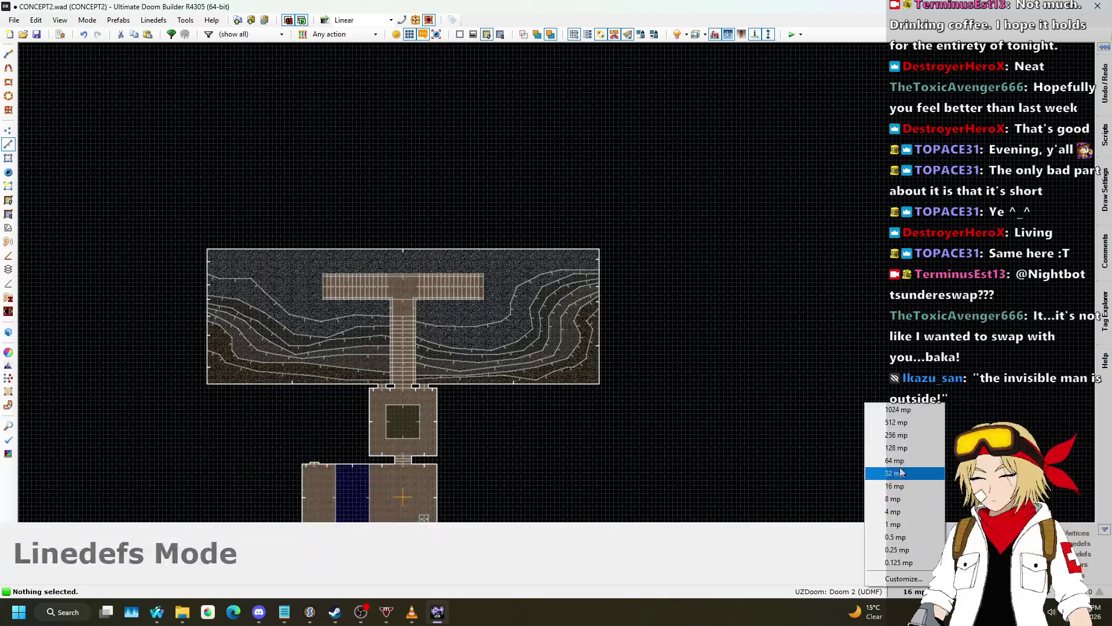
click(904, 408)
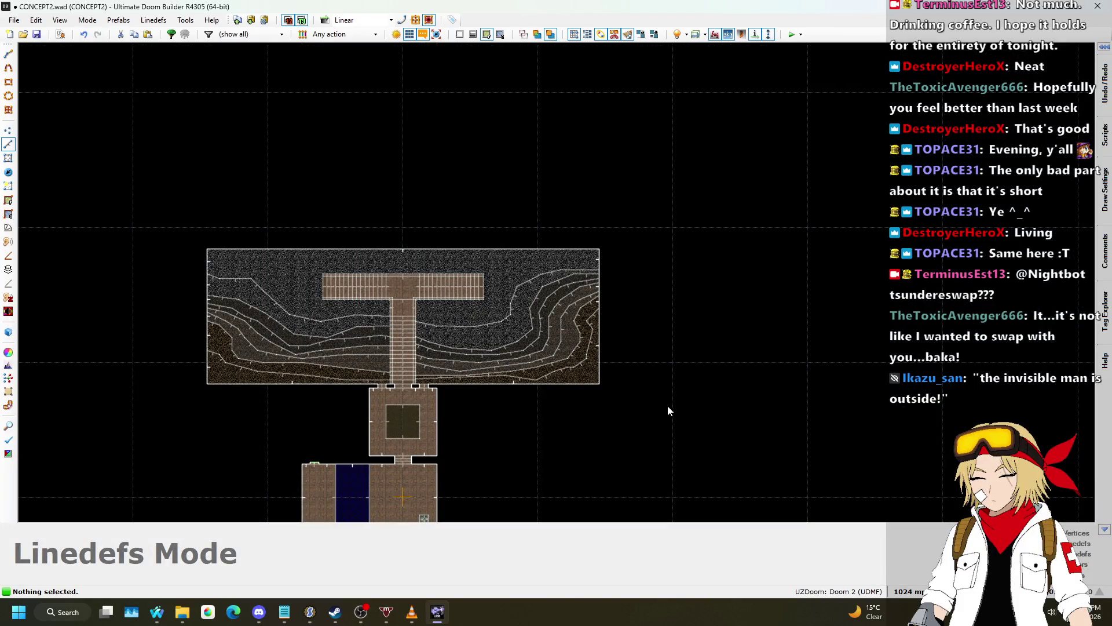
click(907, 590)
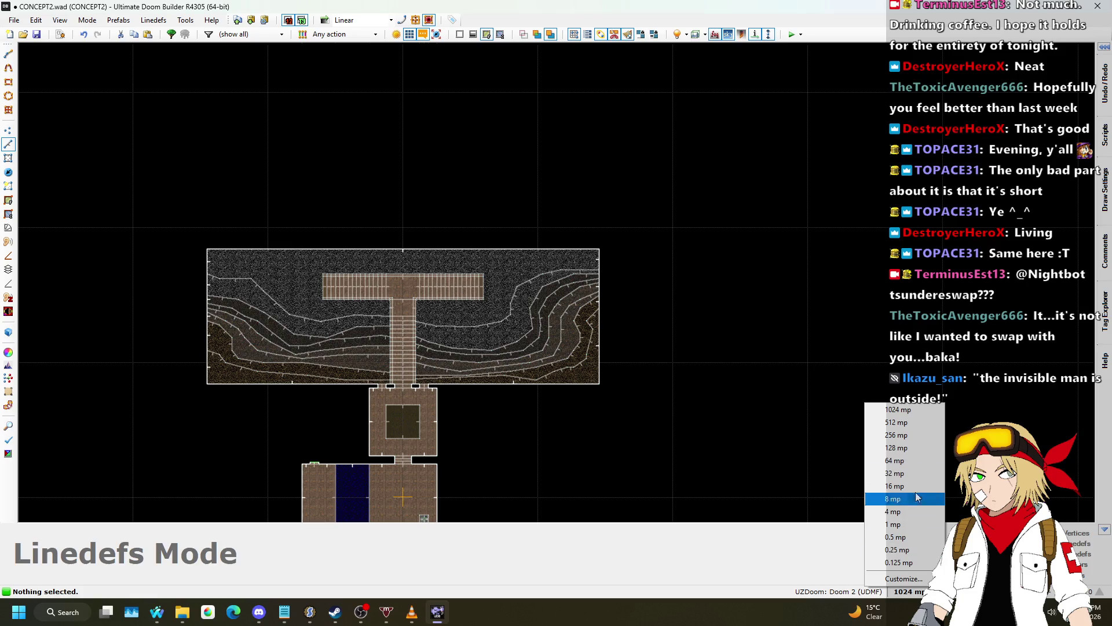
click(903, 436)
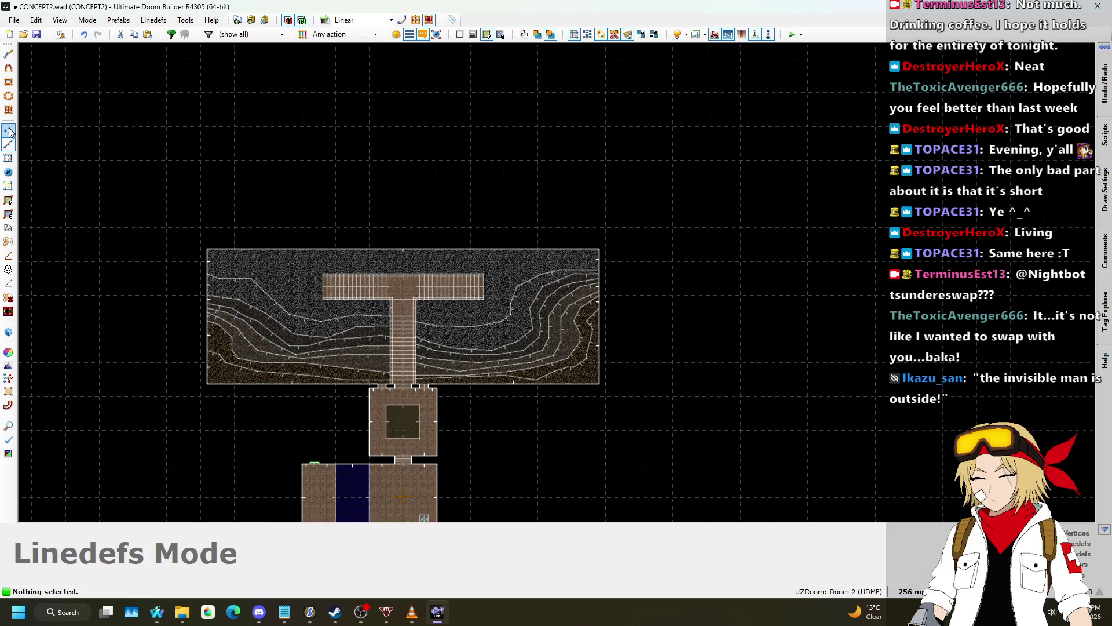
click(907, 591)
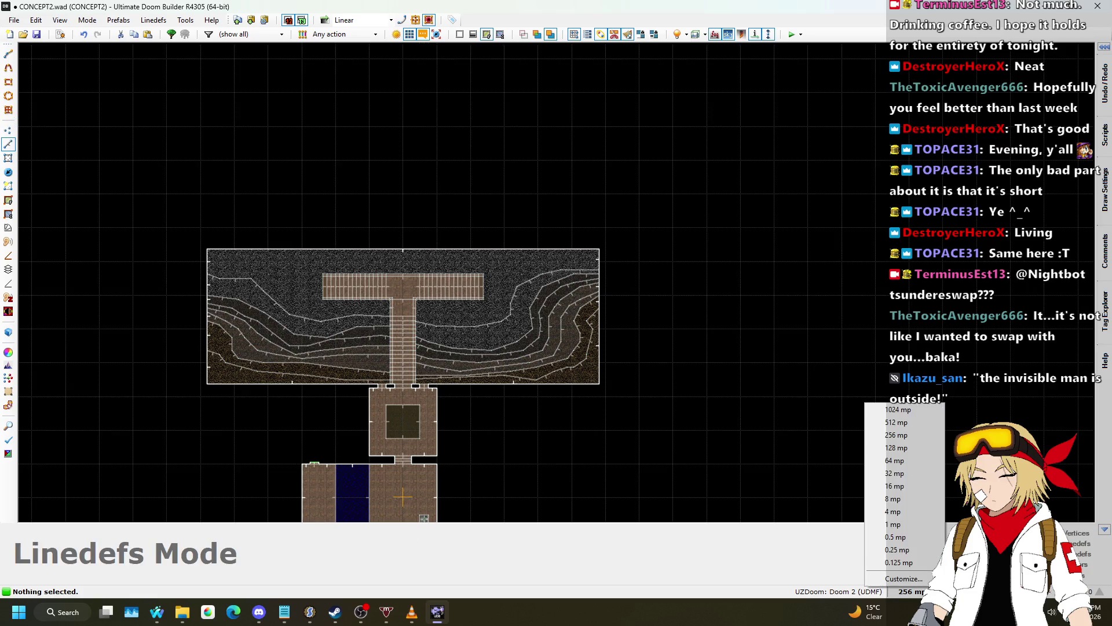
click(894, 461)
- In Vertices mode, drag the cavern's top-left and right corners upward to square its top wall
click(8, 131)
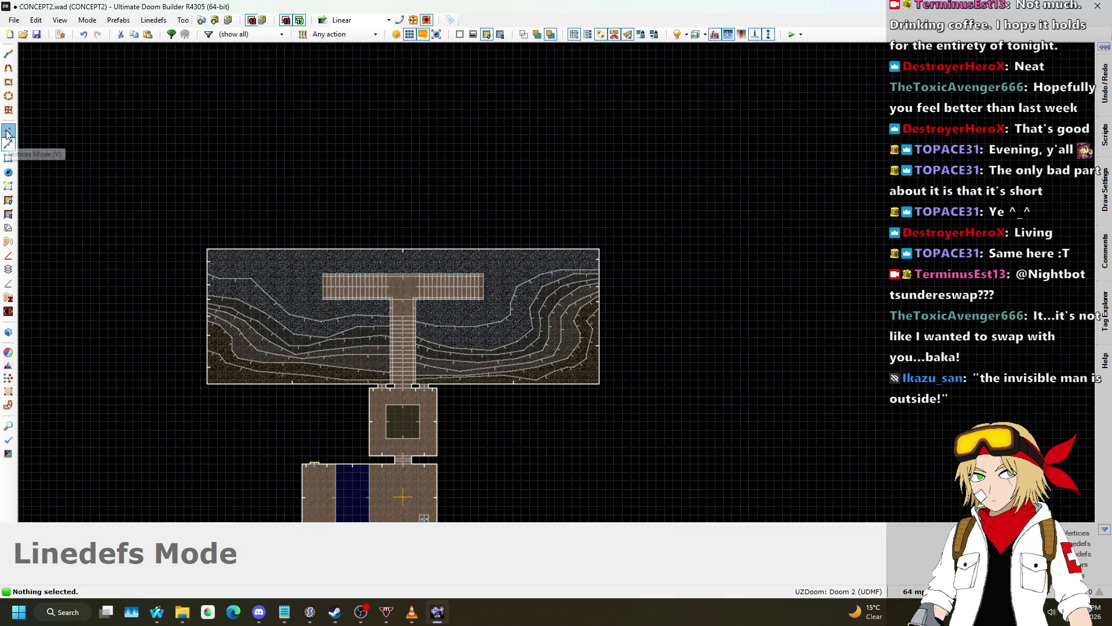
scroll(169, 228, up, 2)
scroll(231, 267, down, 2)
scroll(229, 214, up, 1)
mouse_move(236, 278)
mouse_down()
mouse_move(216, 161)
mouse_move(217, 48)
mouse_up()
scroll(455, 245, down, 2)
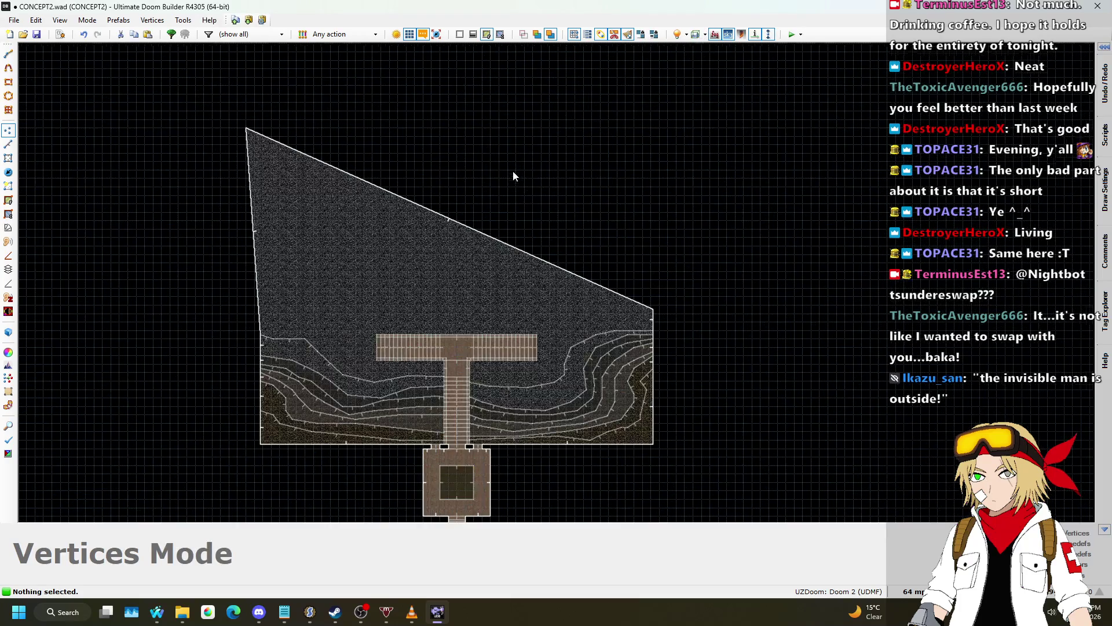
drag(655, 312, 662, 127)
scroll(666, 127, down, 2)
scroll(669, 122, up, 2)
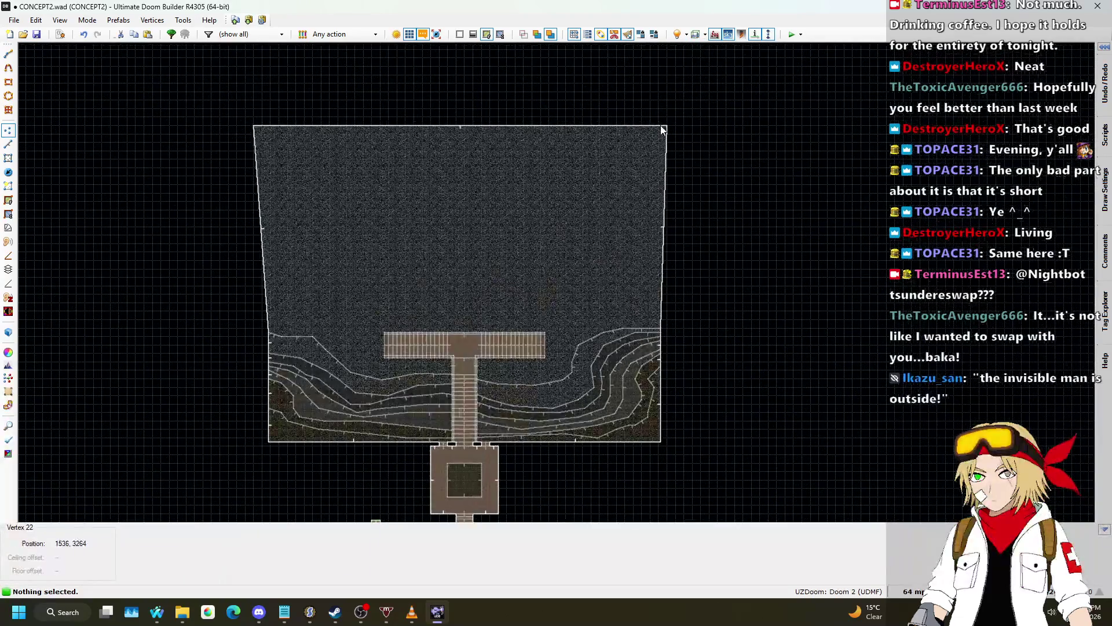
- Preview the enlarged cavern in 3D, then save CONCEPT2 and launch the in-game test
key(q)
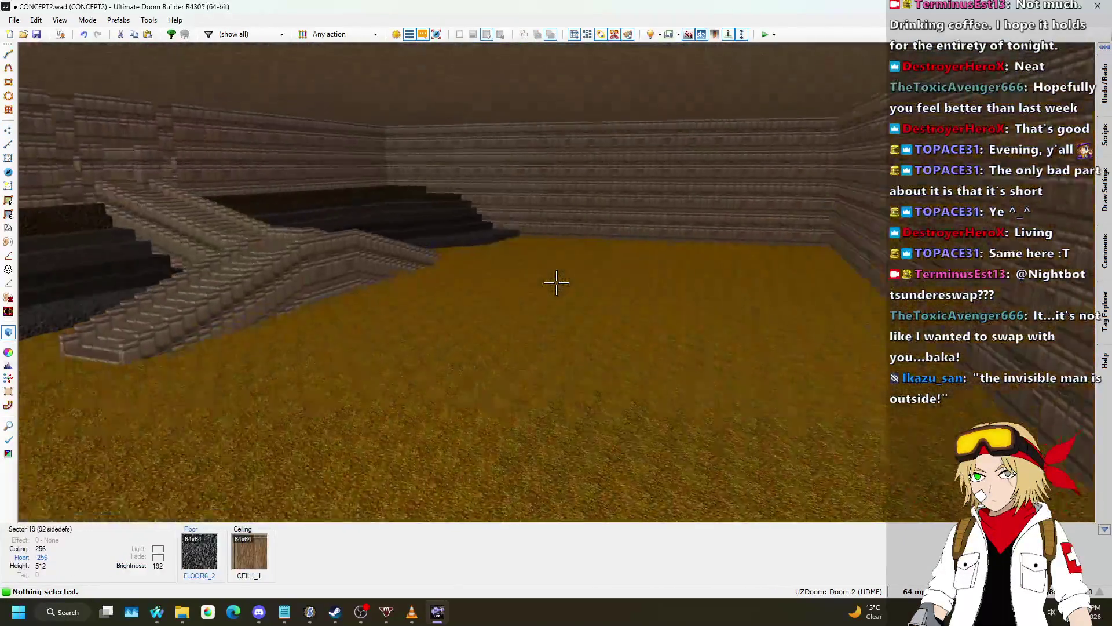
key(w)
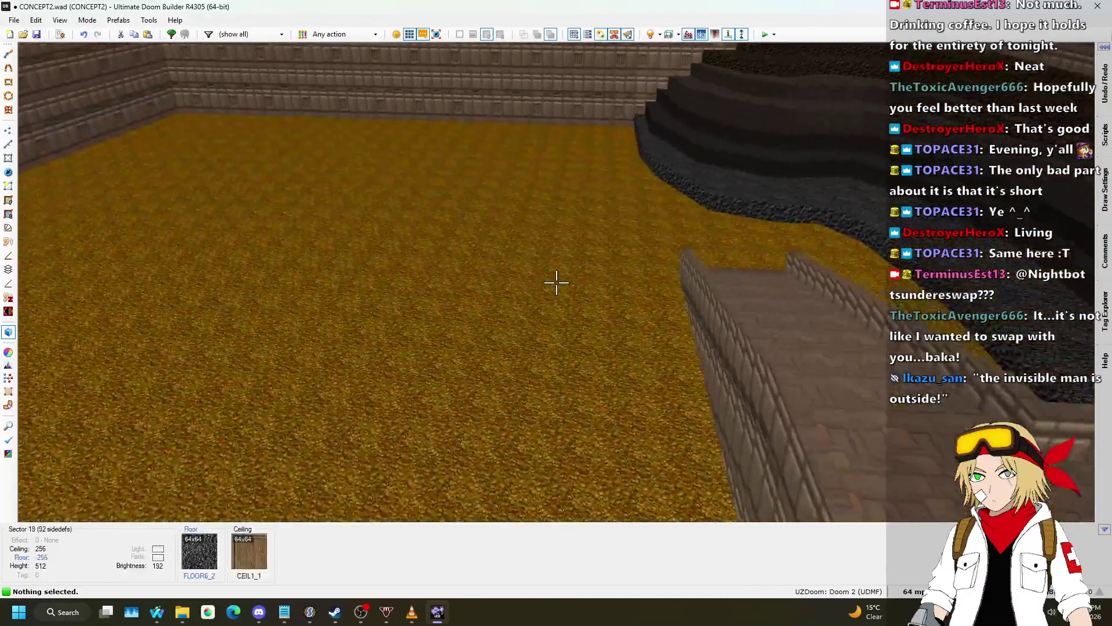
key(q)
scroll(557, 281, down, 3)
key(ctrl+s)
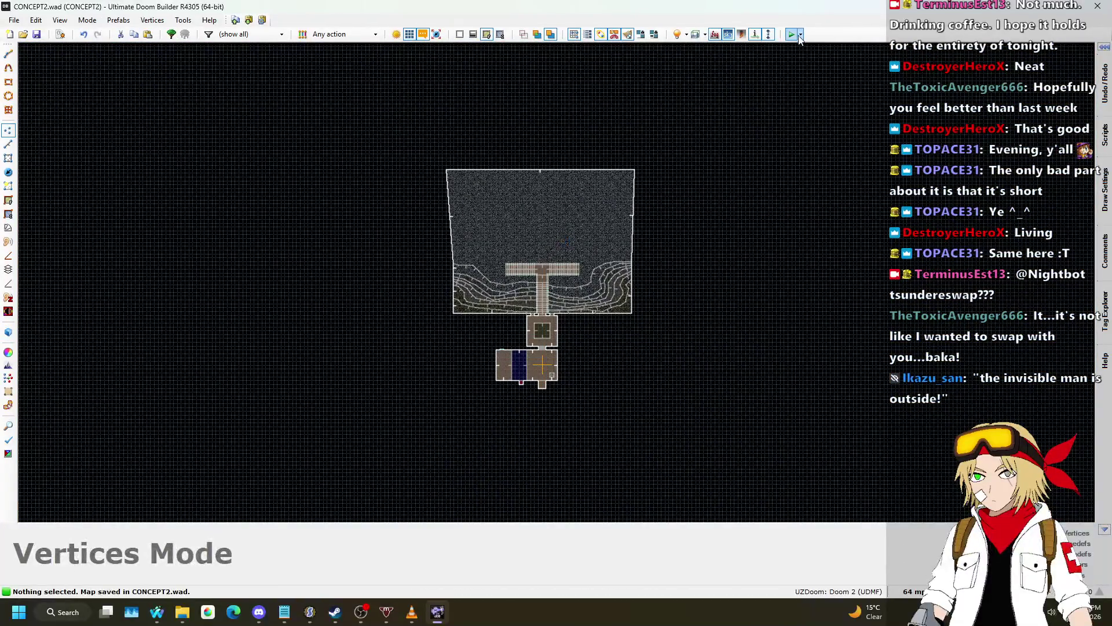
click(792, 35)
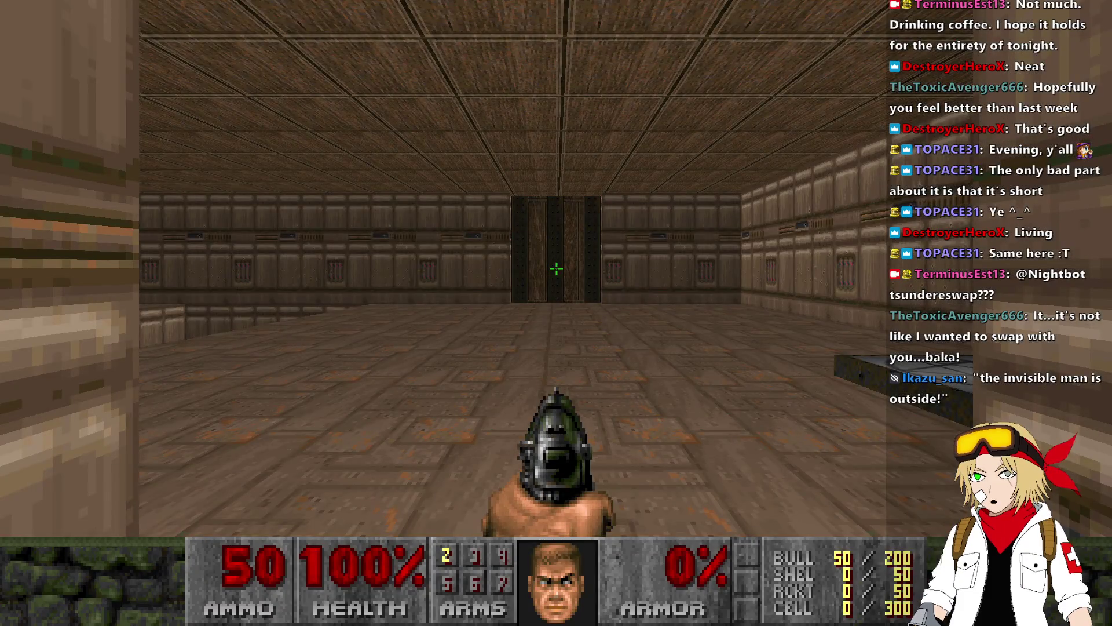
- Walk from the start past the door, switch room and pit room to the wide staircase and walkway
key(w)
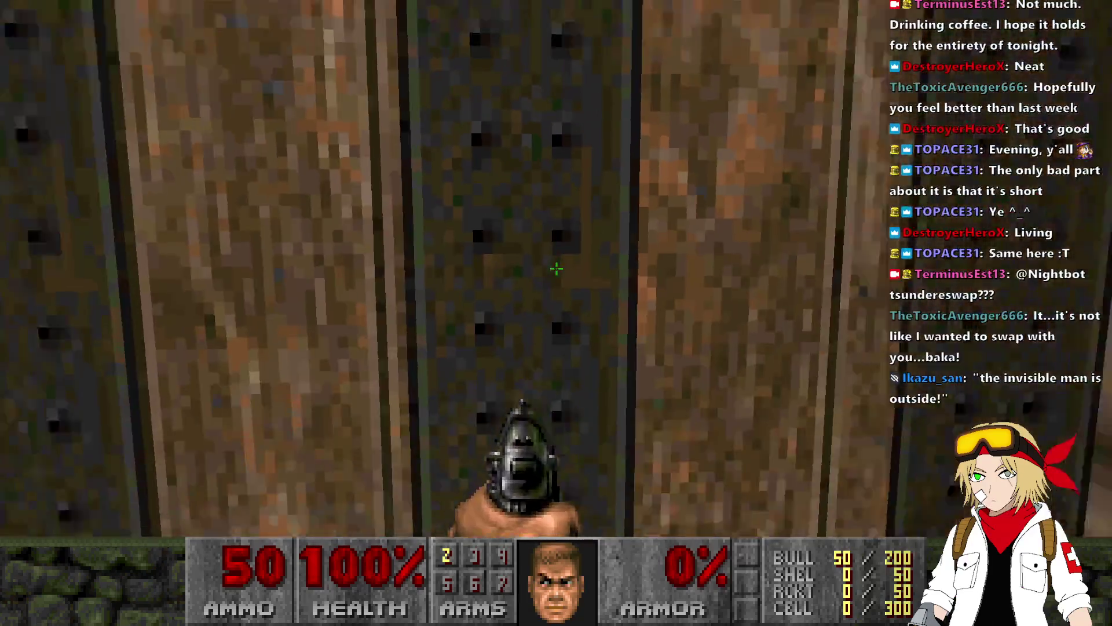
key(Right)
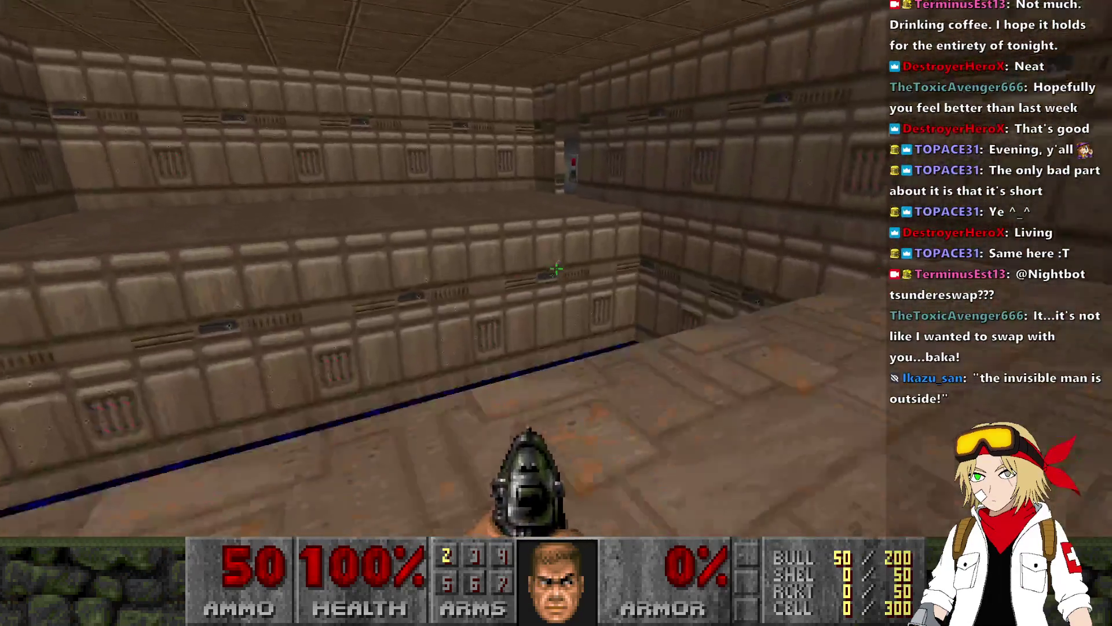
key(w)
key(Left)
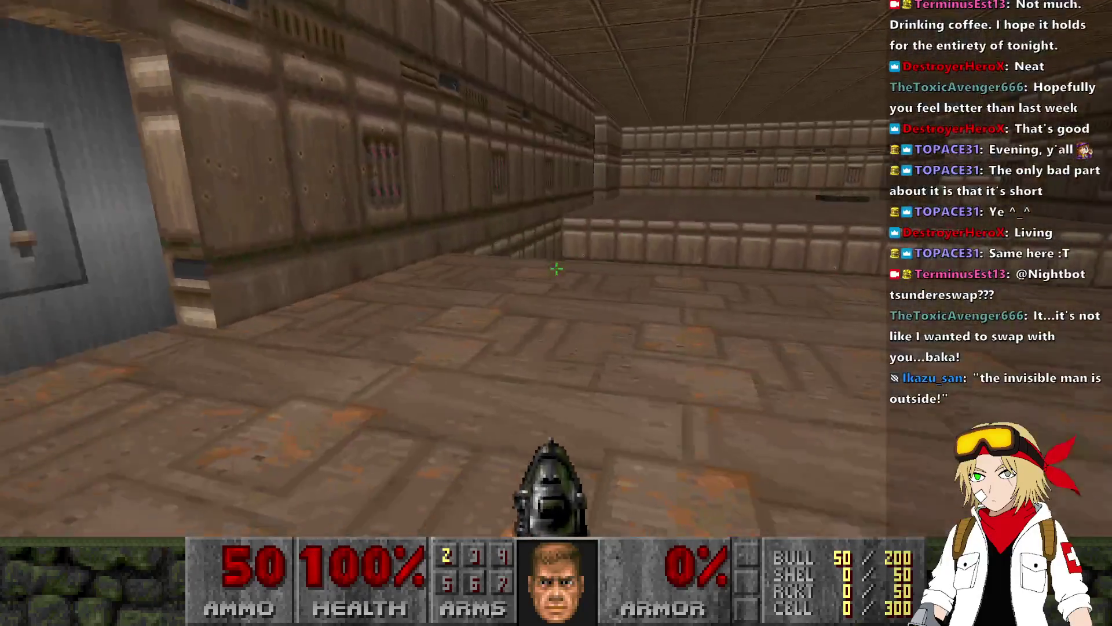
key(Left)
key(w)
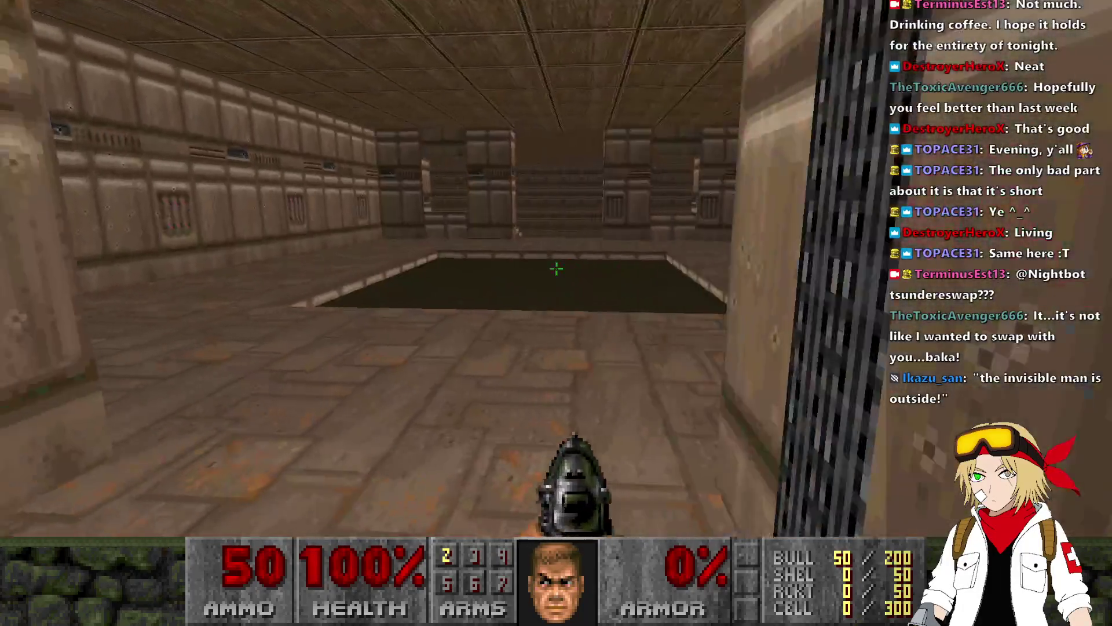
key(w)
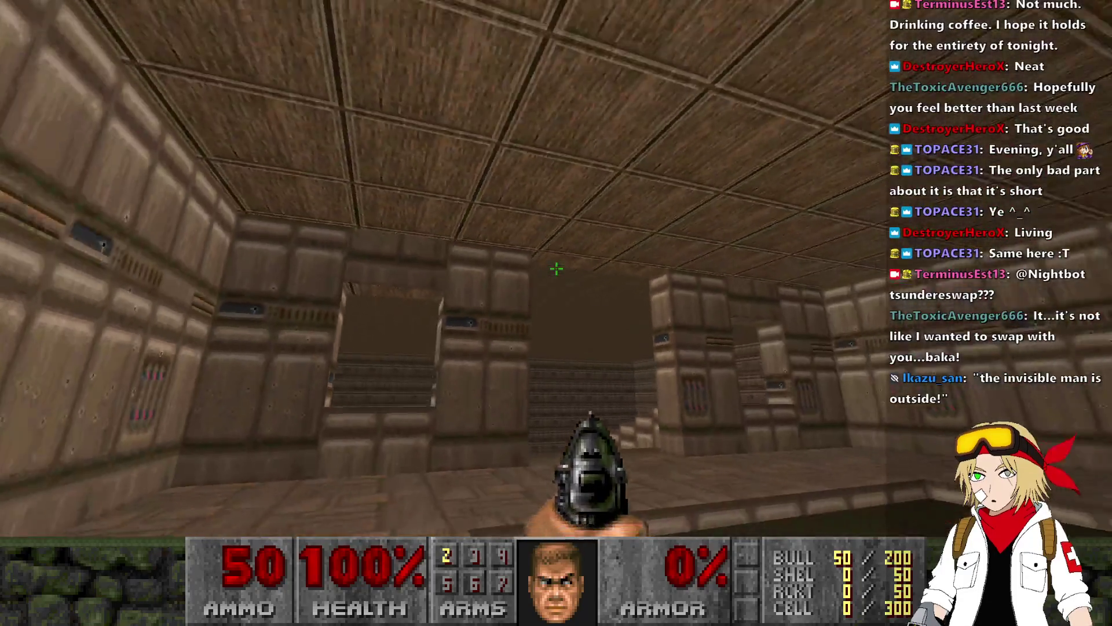
key(w)
key(Right)
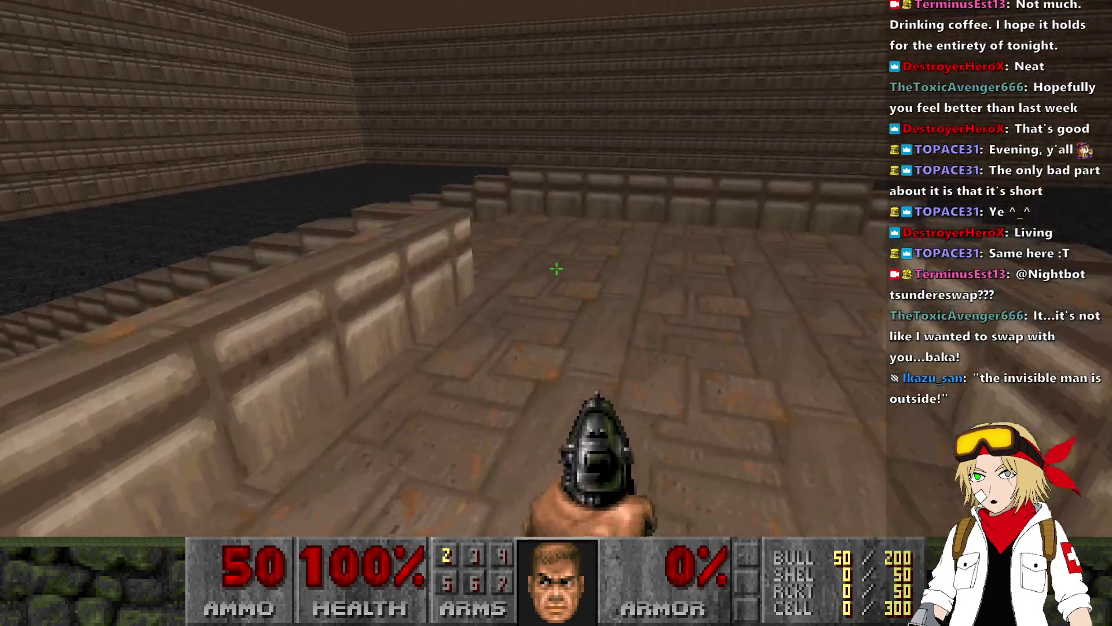
key(w)
key(Right)
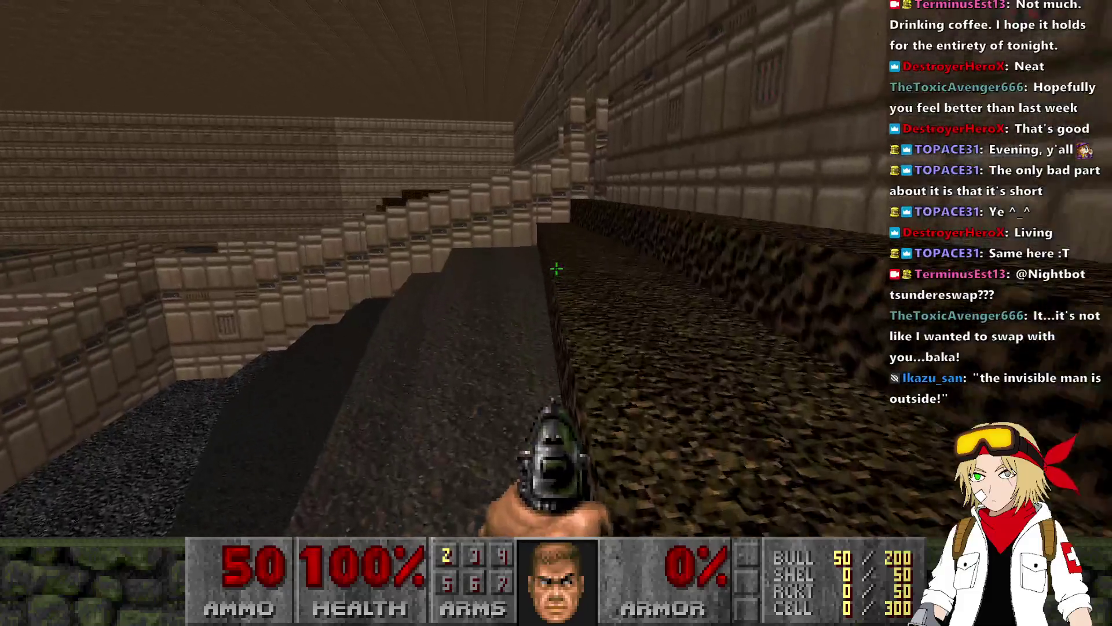
key(Left)
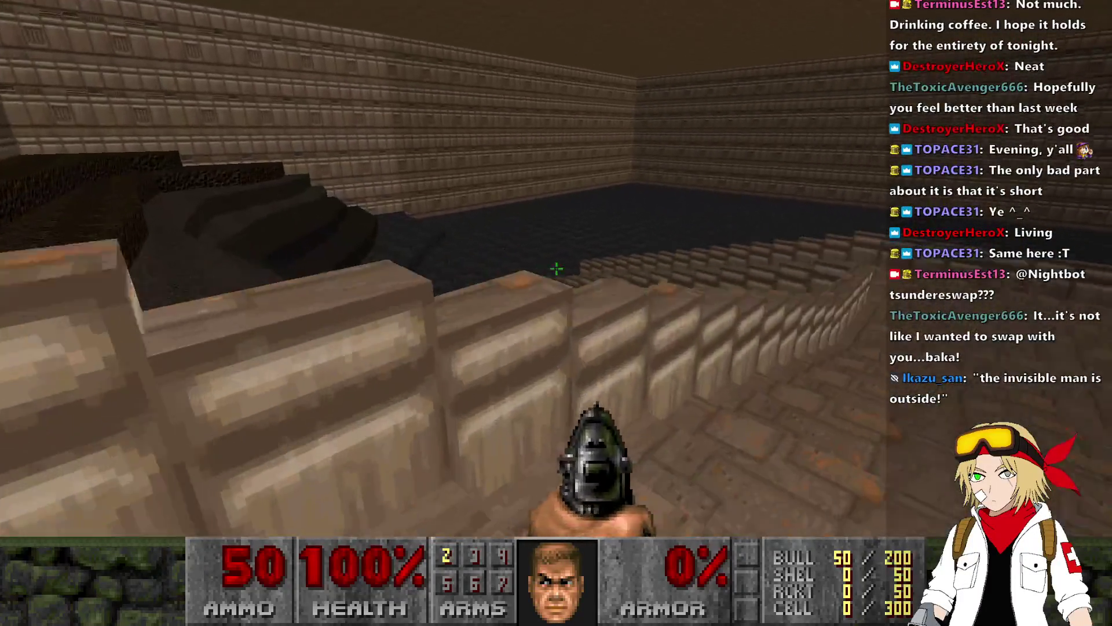
- Follow the walkway, climb the stairs, drop into the pit toward the ledge, then quit to the editor
key(w)
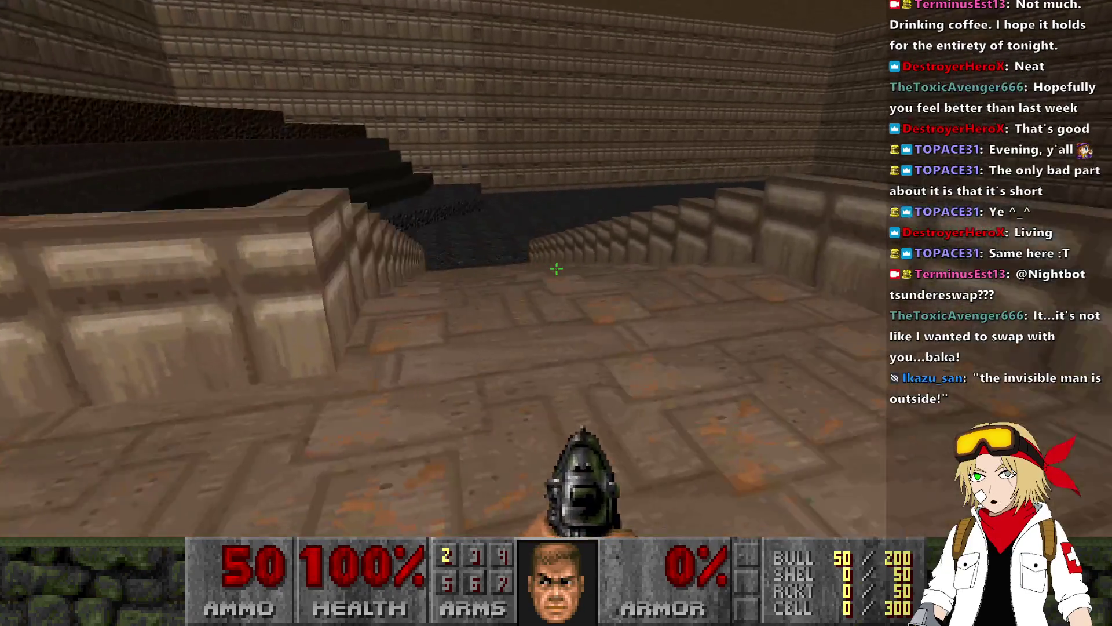
key(w)
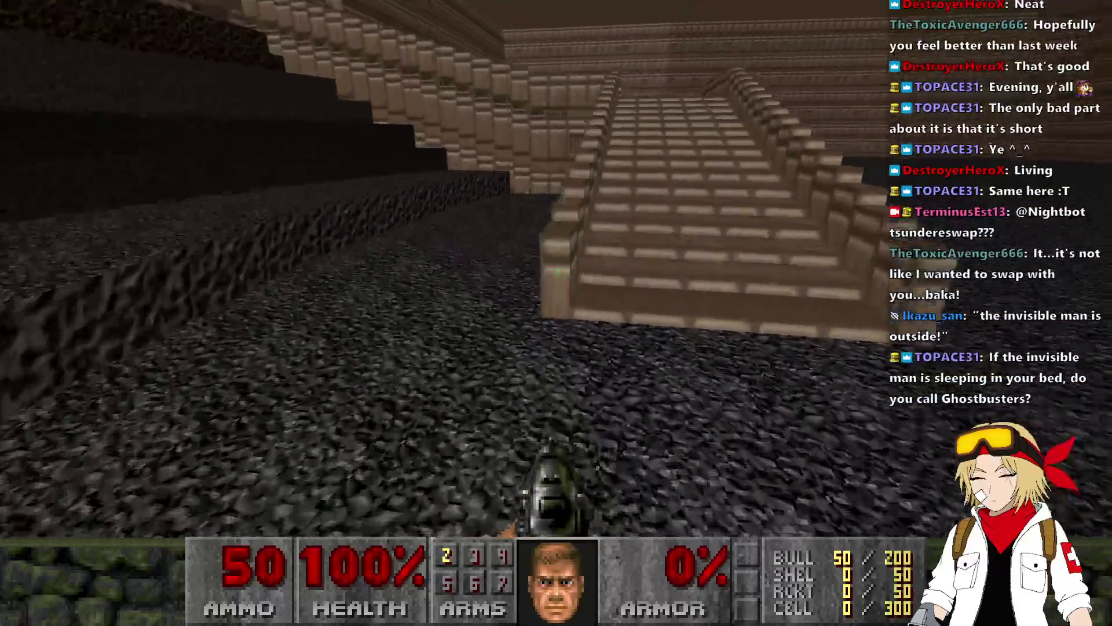
key(w)
key(w)
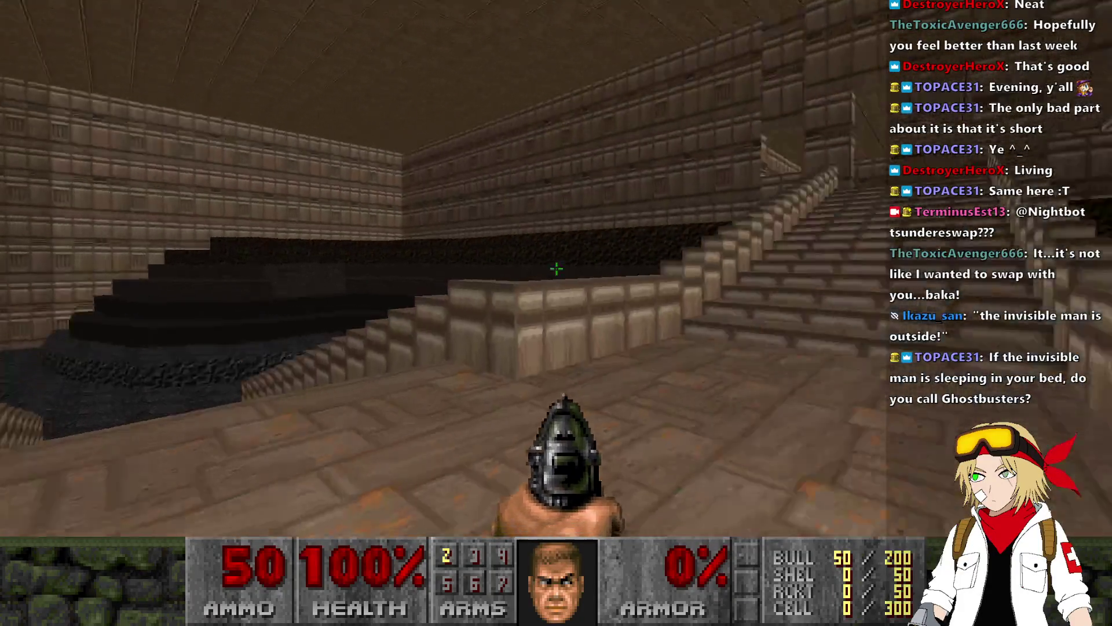
key(w)
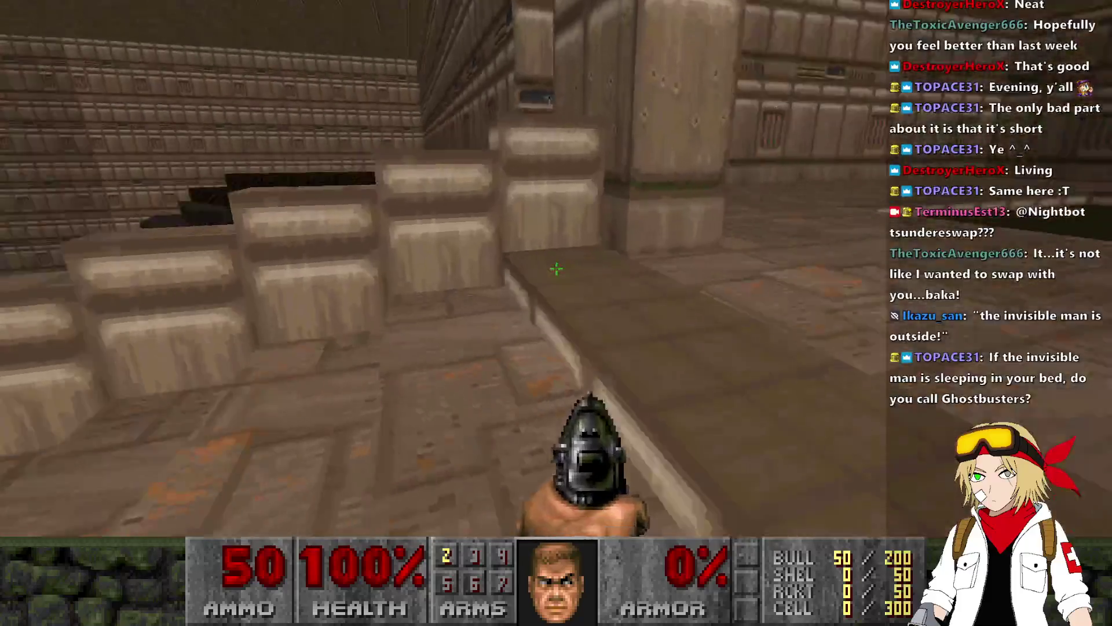
key(w)
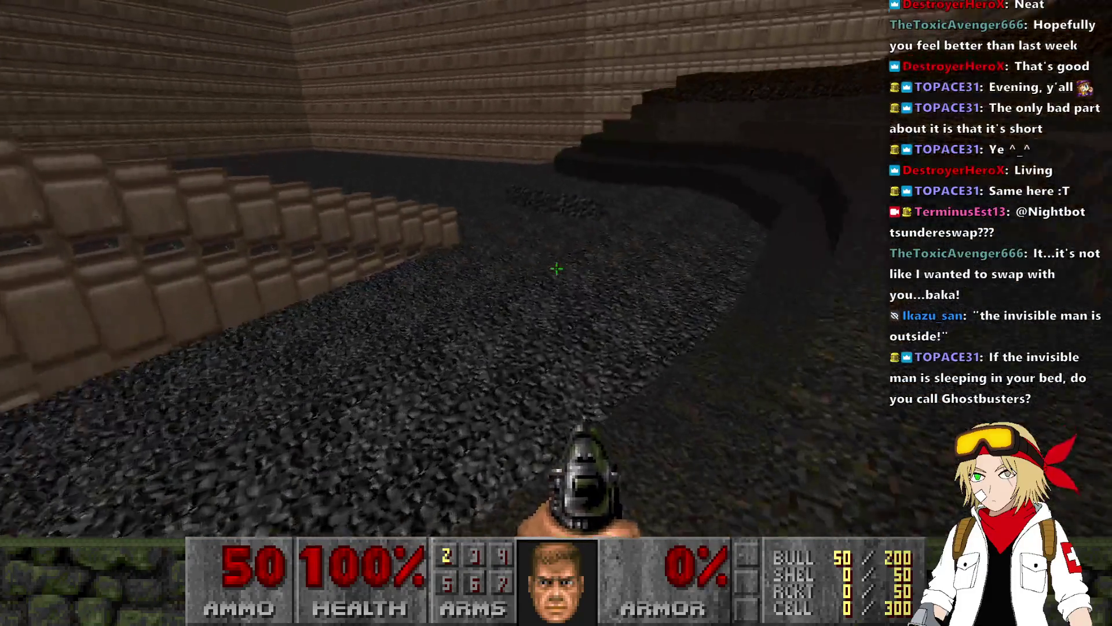
key(w)
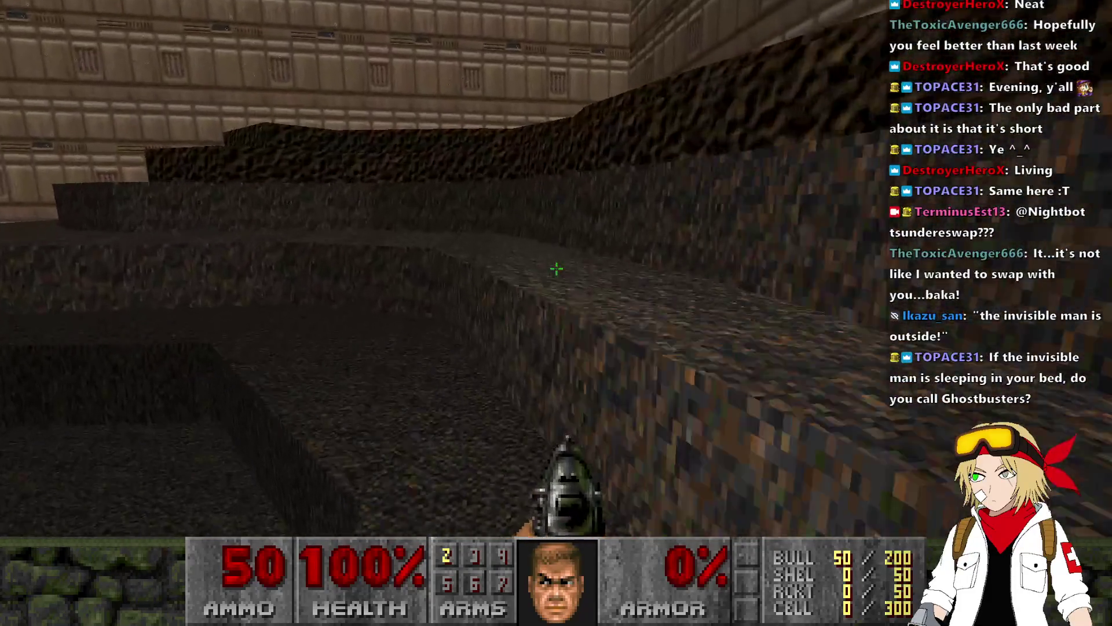
key(w)
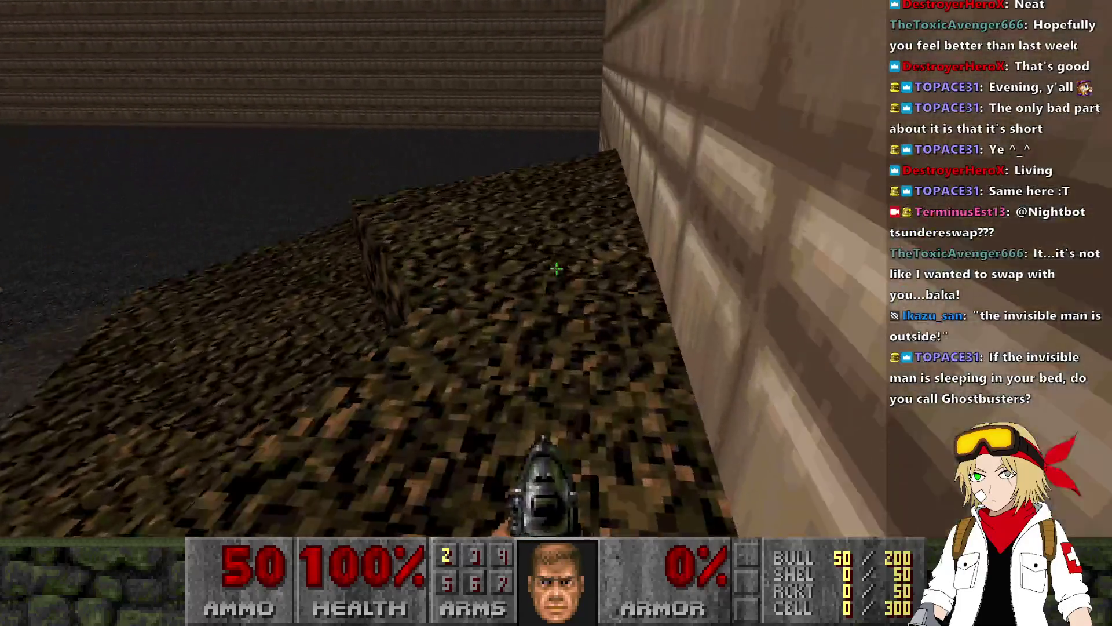
key(w)
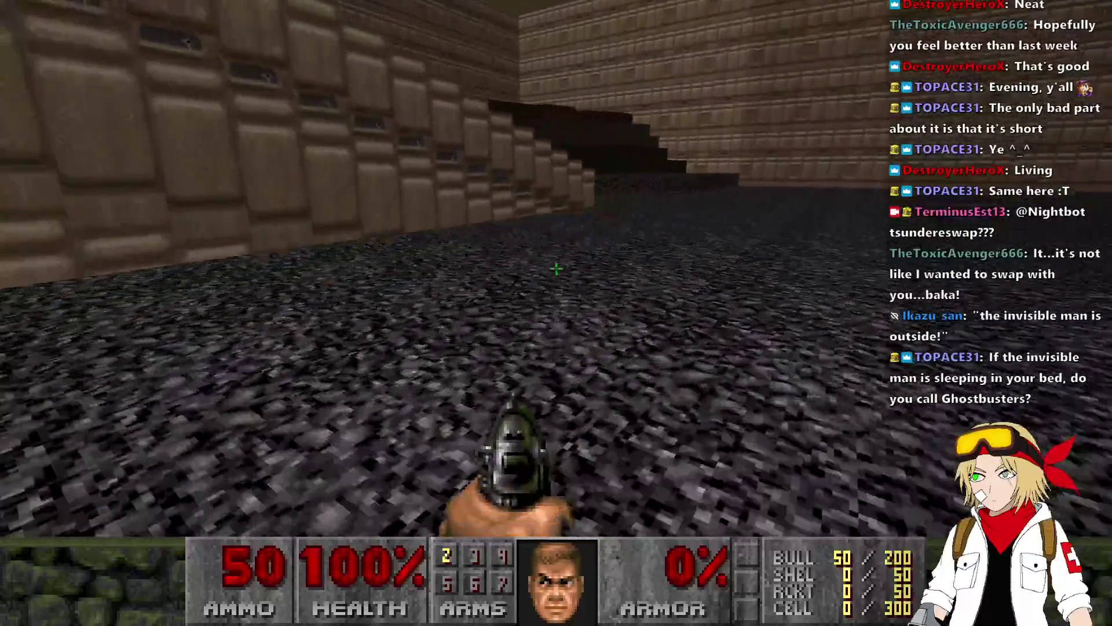
key(q)
scroll(541, 232, up, 4)
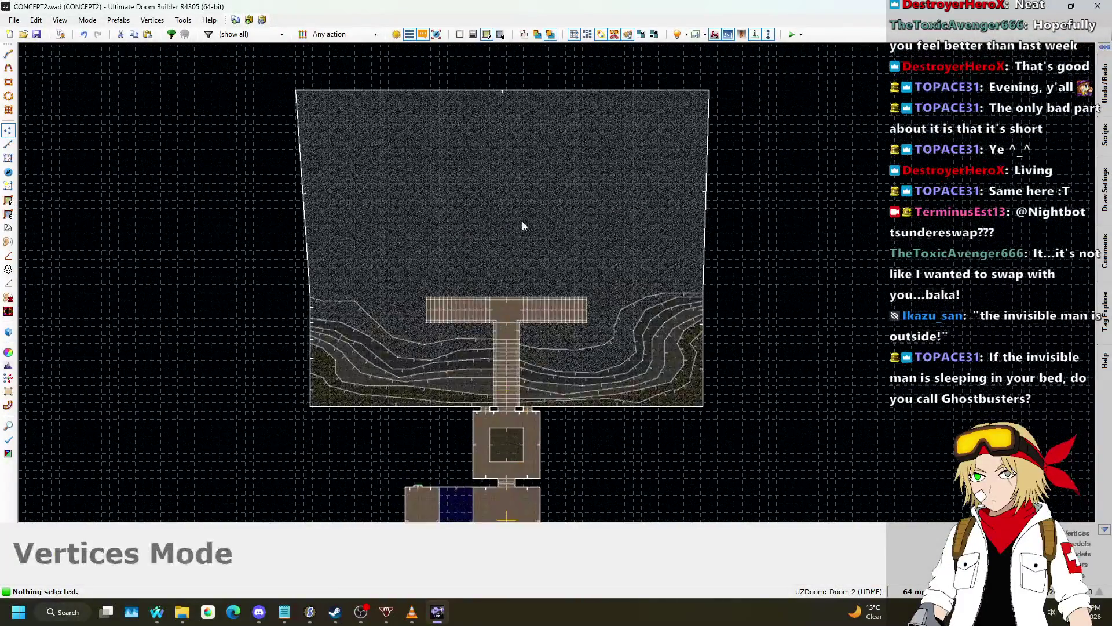
- Change the big cavern sector's floor flat from FLOOR6_2 to MFLR8_4
key(s)
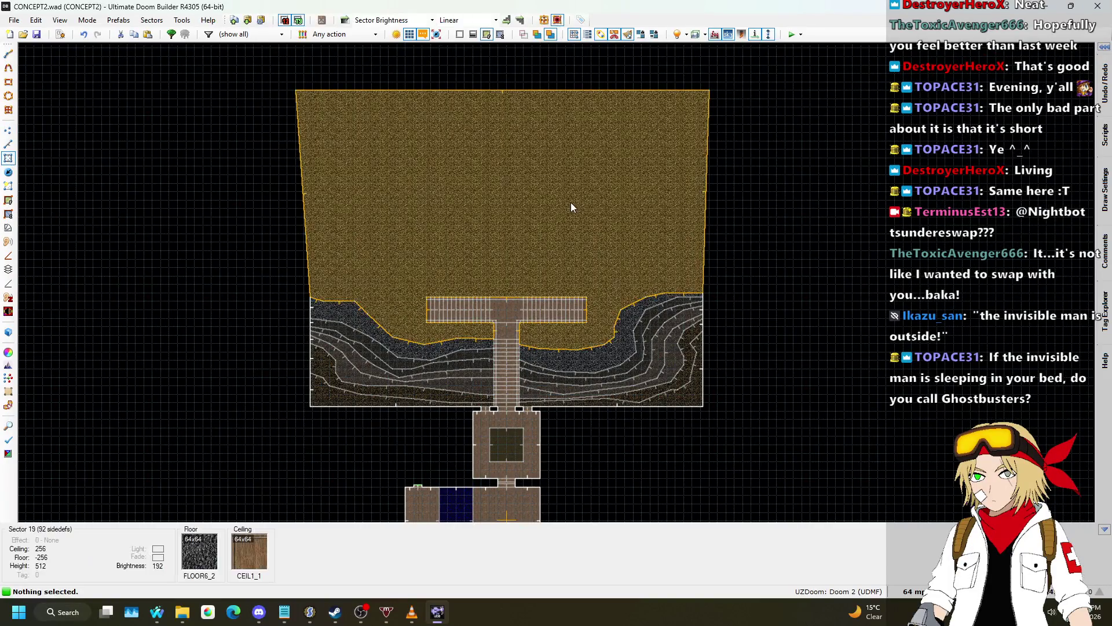
right_click(574, 204)
click(878, 330)
scroll(665, 275, down, 5)
scroll(681, 242, down, 5)
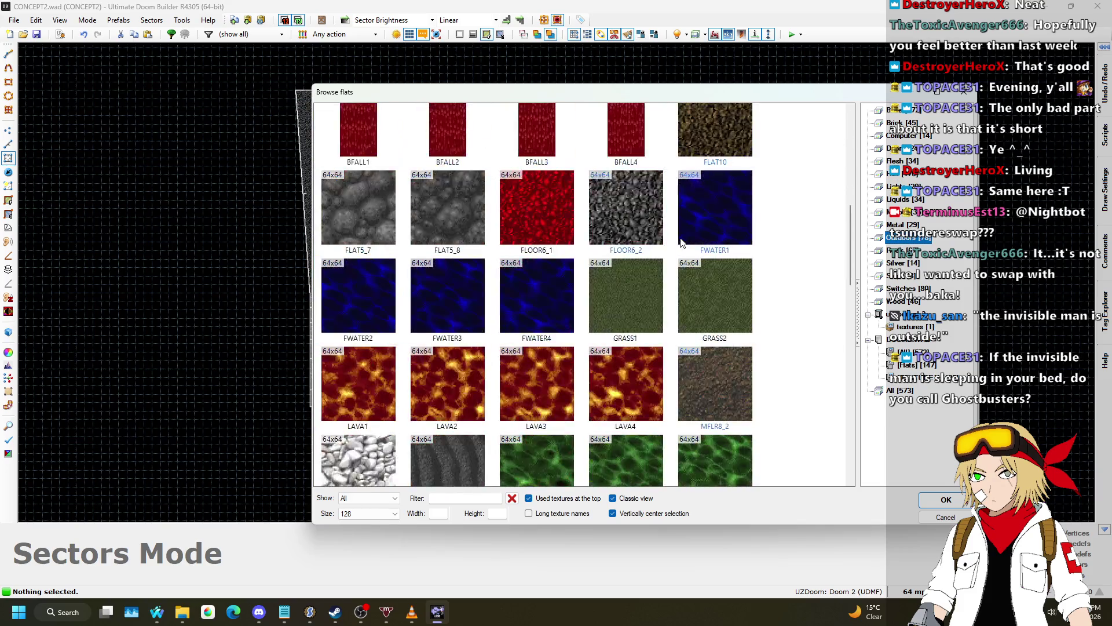
scroll(682, 242, down, 1)
scroll(681, 242, down, 1)
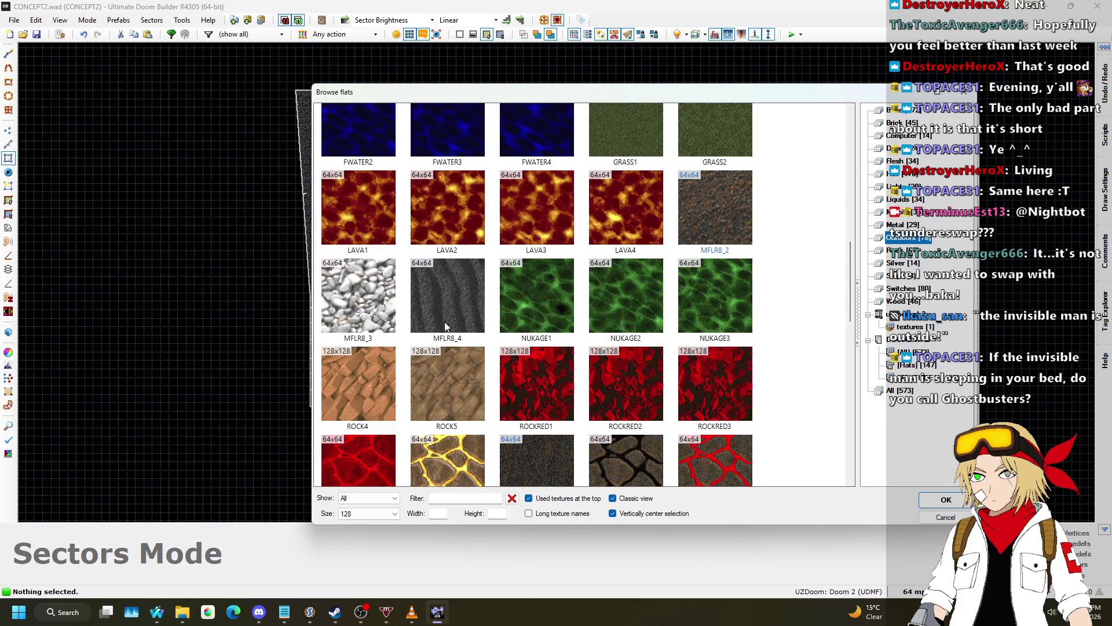
click(452, 299)
double_click(452, 297)
click(880, 463)
- Check the new MFLR8_4 floor in 3D and save CONCEPT2.wad
key(q)
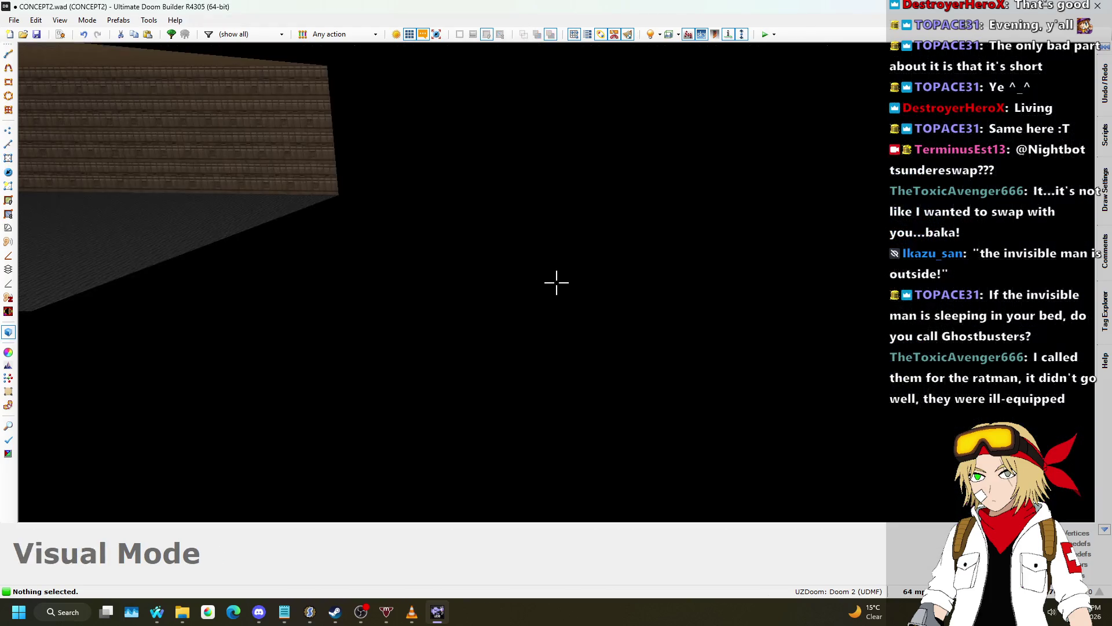
key(w)
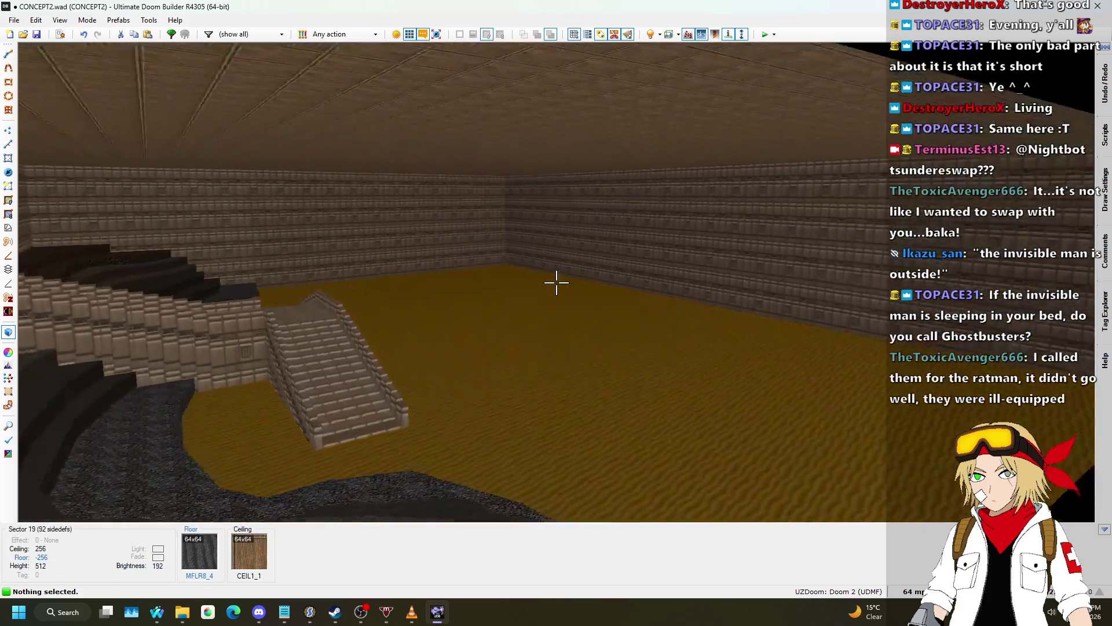
key(q)
key(ctrl+s)
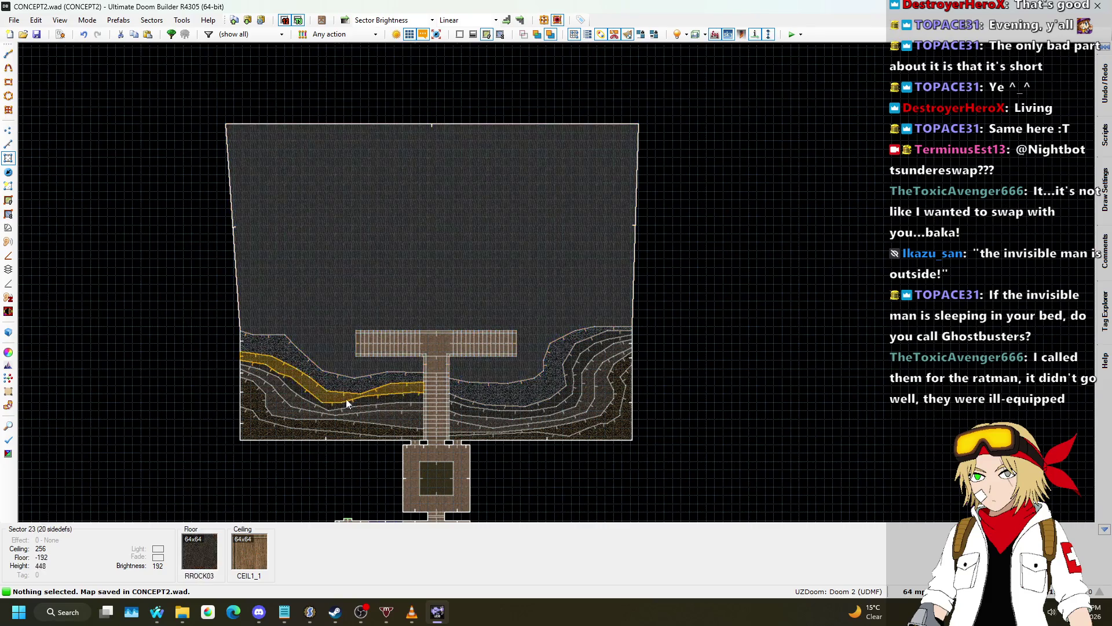
- In Vertices mode, pull the sector's lower-left corner outward and box-select the left-edge vertices
scroll(638, 264, up, 1)
scroll(471, 307, up, 4)
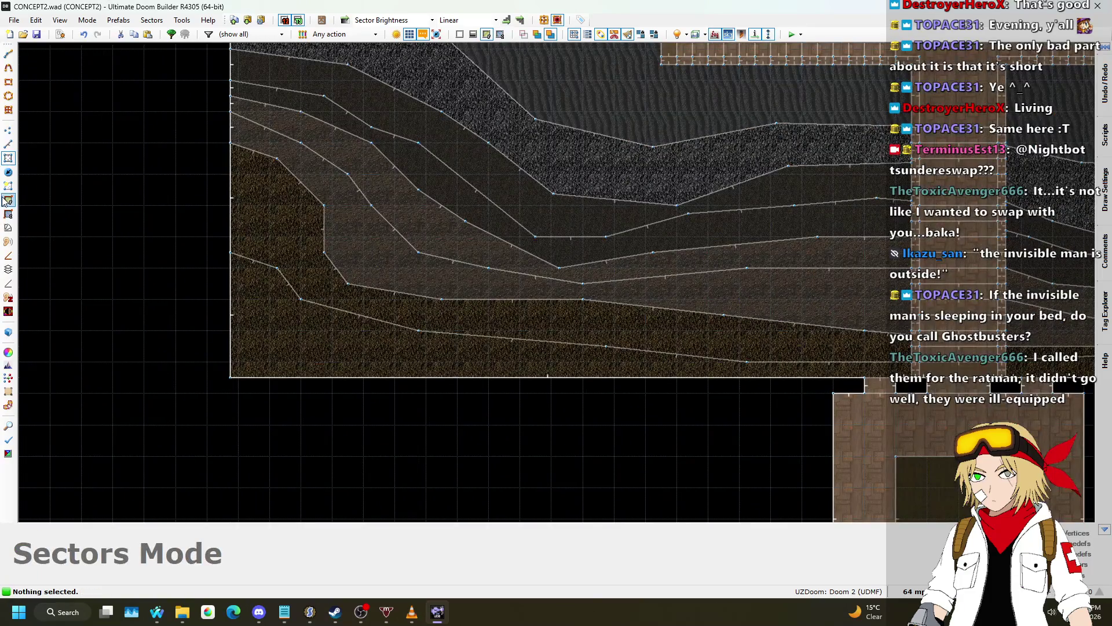
click(8, 131)
scroll(172, 382, down, 1)
mouse_move(268, 350)
mouse_down()
mouse_move(236, 347)
mouse_move(225, 370)
mouse_up()
scroll(200, 262, down, 4)
scroll(216, 190, up, 5)
mouse_move(223, 185)
mouse_down()
mouse_move(298, 414)
mouse_move(222, 341)
mouse_move(222, 350)
mouse_up()
scroll(269, 380, up, 3)
scroll(222, 350, down, 1)
scroll(222, 350, down, 2)
scroll(154, 307, down, 1)
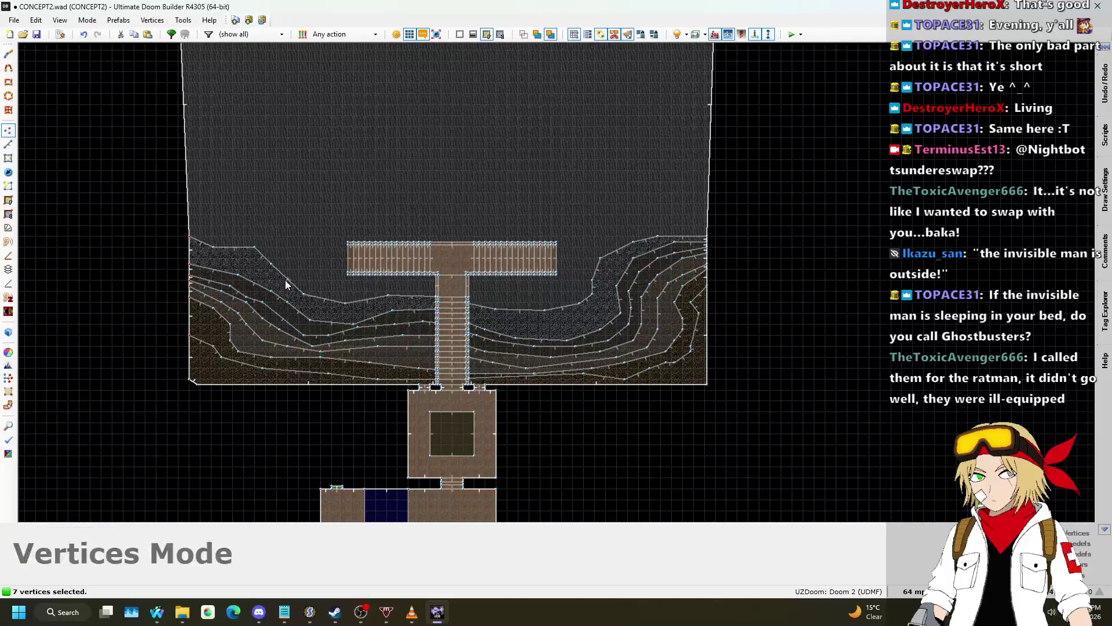
scroll(205, 330, up, 4)
scroll(247, 425, down, 3)
scroll(238, 284, down, 1)
scroll(243, 211, up, 1)
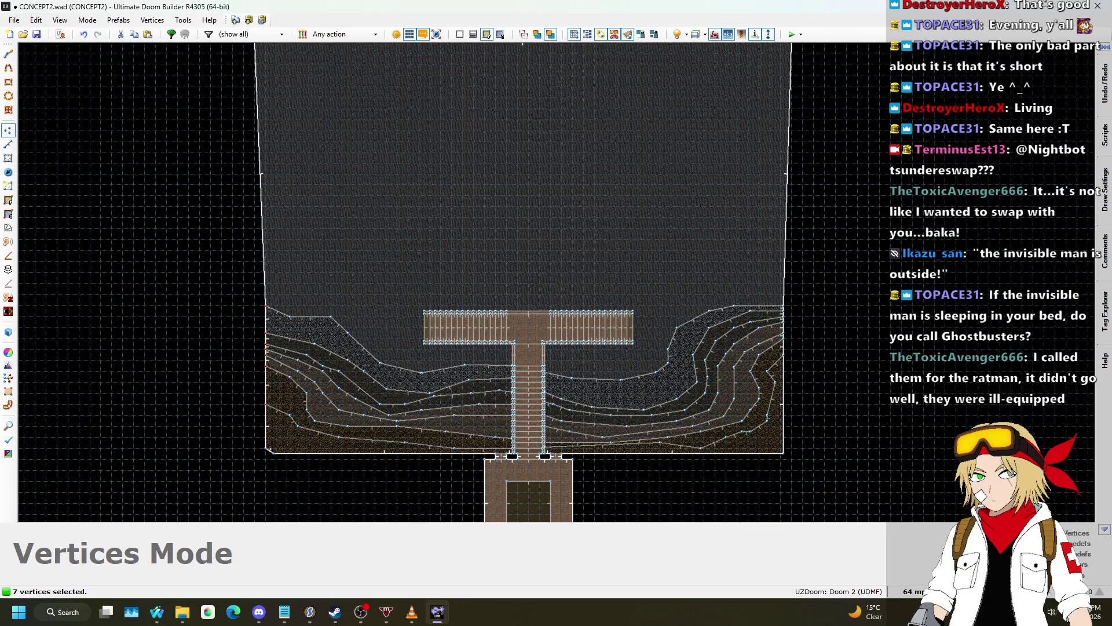
- Set the grid to 1024 then 512, clear the selection, and undo the last vertex change
click(912, 591)
click(863, 422)
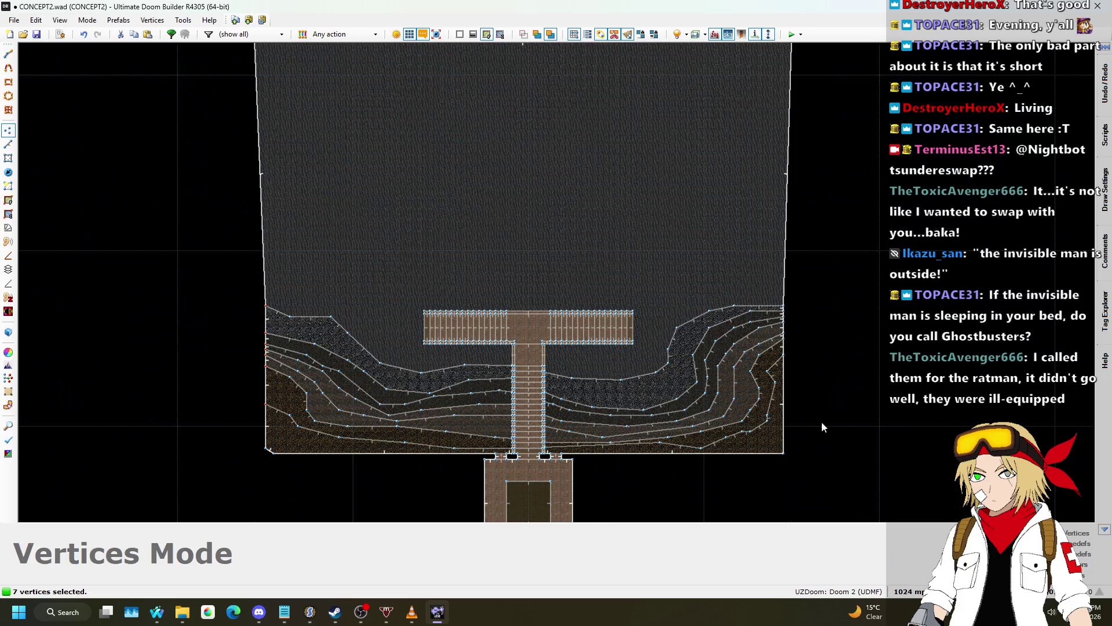
click(913, 590)
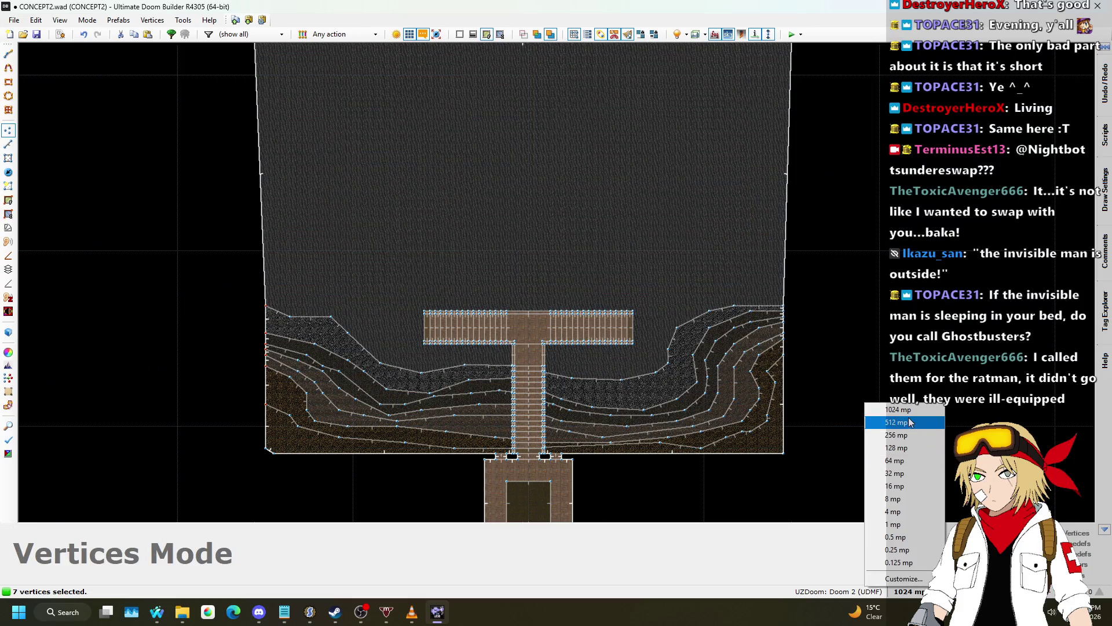
click(868, 426)
scroll(860, 449, down, 1)
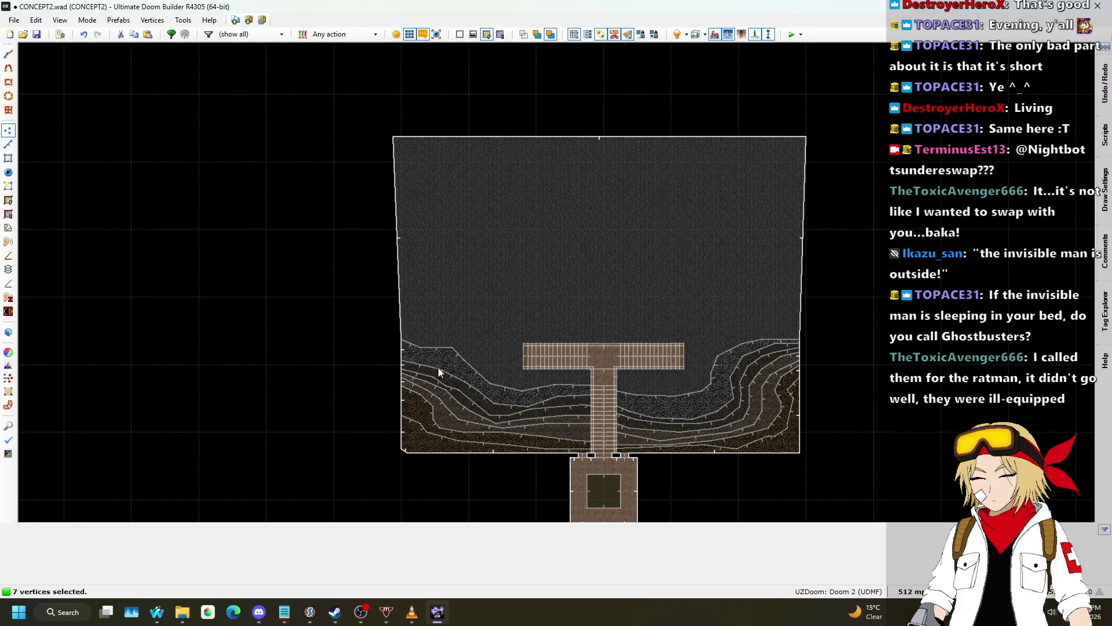
scroll(430, 345, up, 1)
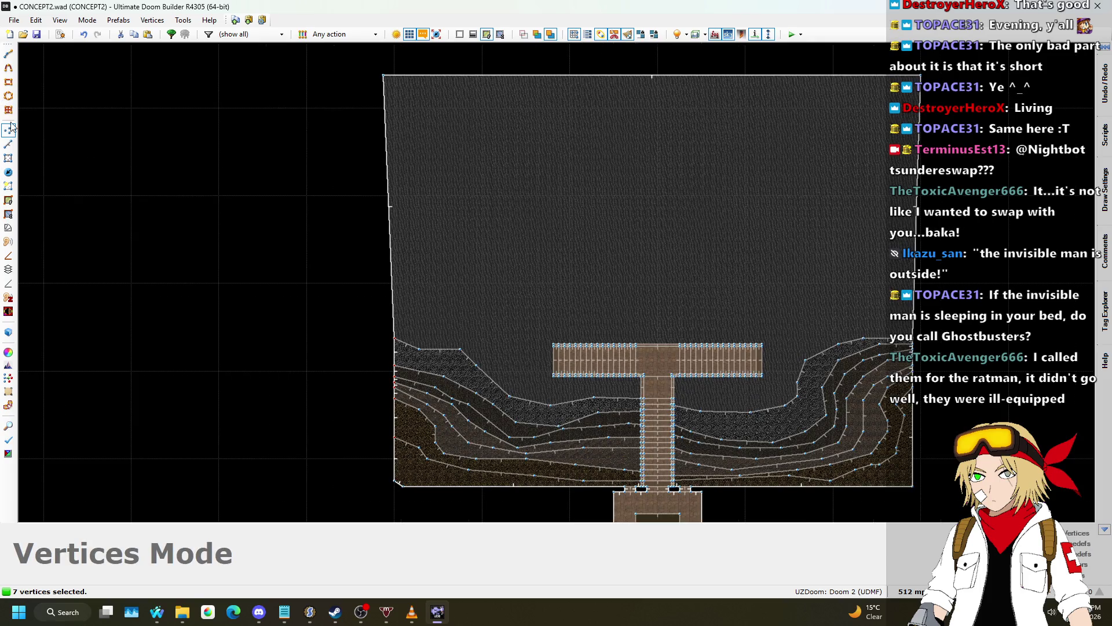
click(243, 241)
scroll(311, 154, up, 1)
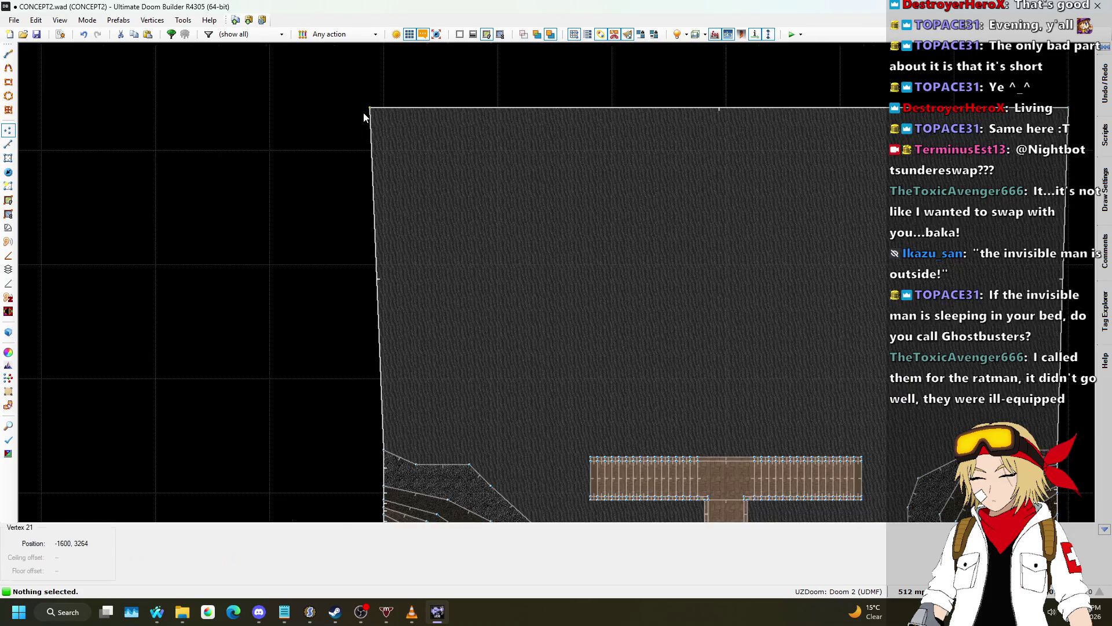
key(ctrl+z)
scroll(301, 191, down, 2)
scroll(722, 150, up, 2)
- Move the room's top-right corner to square the wall and set the grid to 64
drag(773, 134, 770, 154)
scroll(682, 152, down, 2)
scroll(738, 422, up, 2)
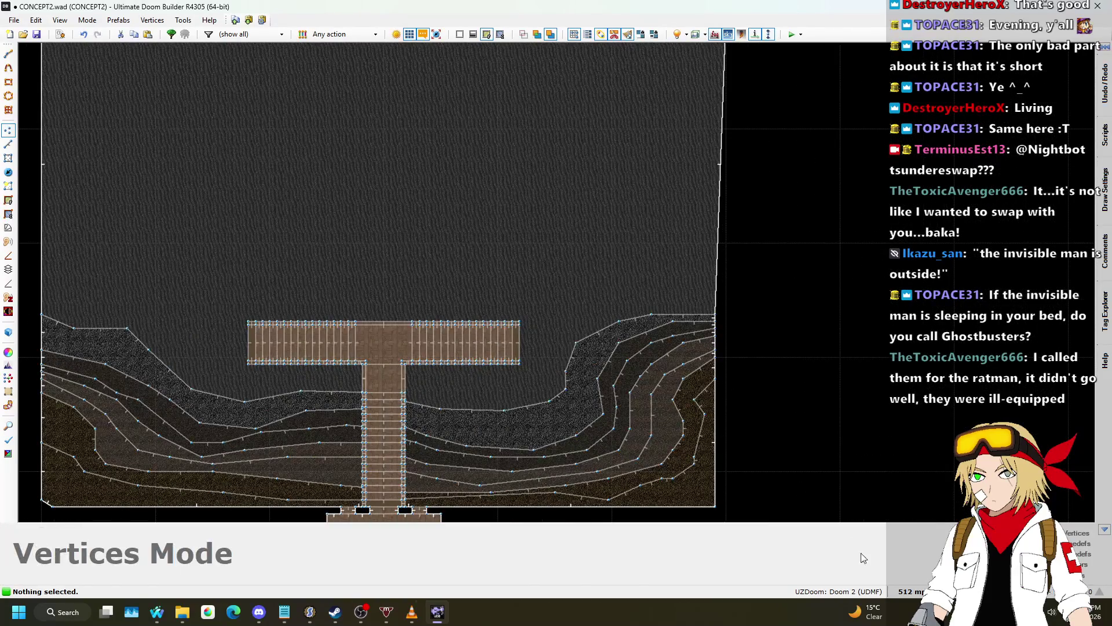
click(909, 591)
click(904, 463)
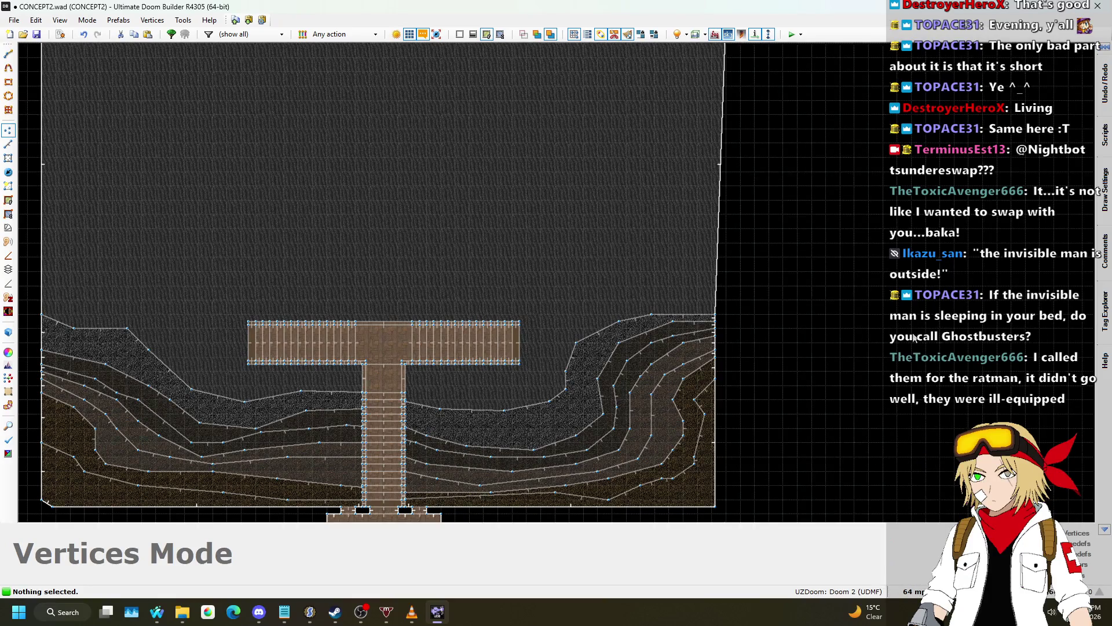
scroll(912, 324, down, 1)
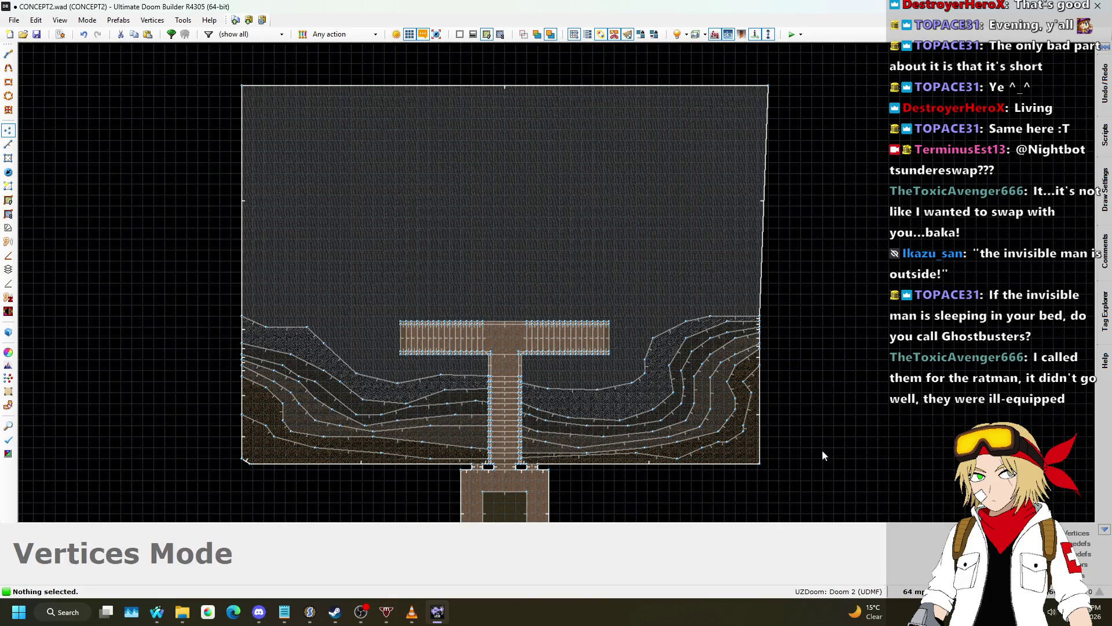
scroll(799, 457, up, 2)
- Shift the seven right-wall vertices outward to straighten the wall, then fit the map in view
drag(716, 447, 732, 440)
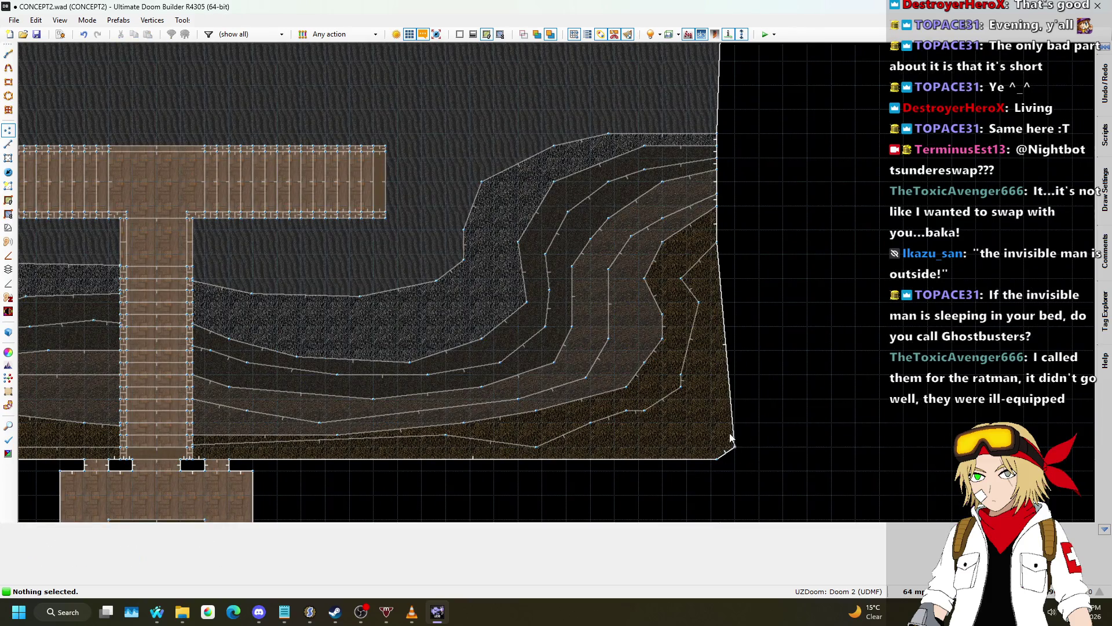
scroll(733, 440, down, 1)
scroll(715, 174, up, 2)
drag(711, 170, 786, 447)
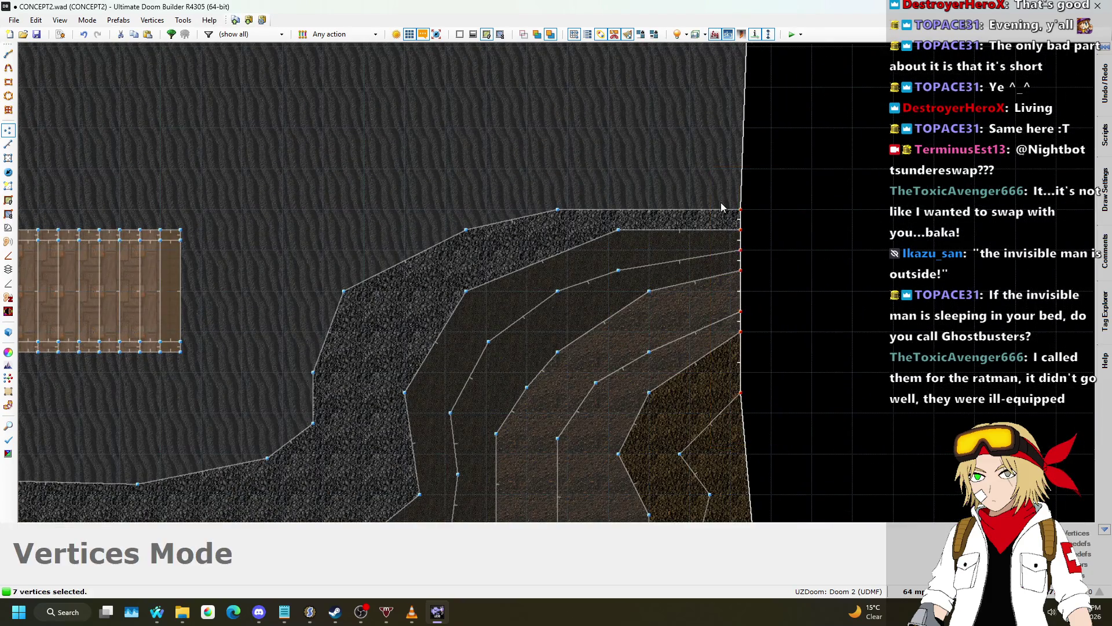
drag(741, 209, 765, 209)
click(684, 186)
scroll(685, 186, down, 1)
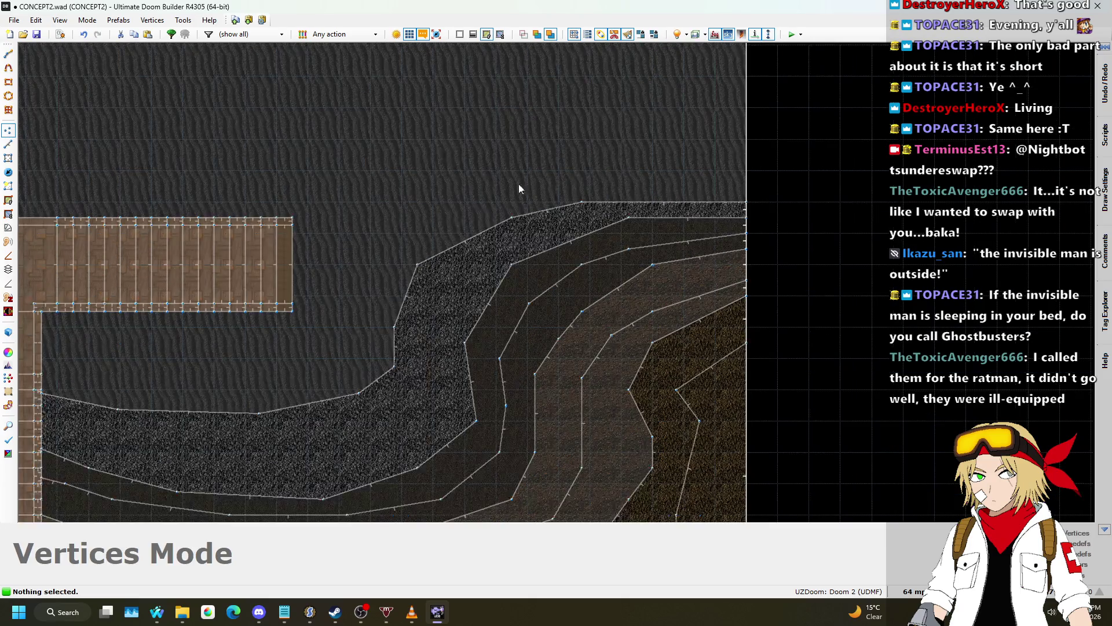
key(Home)
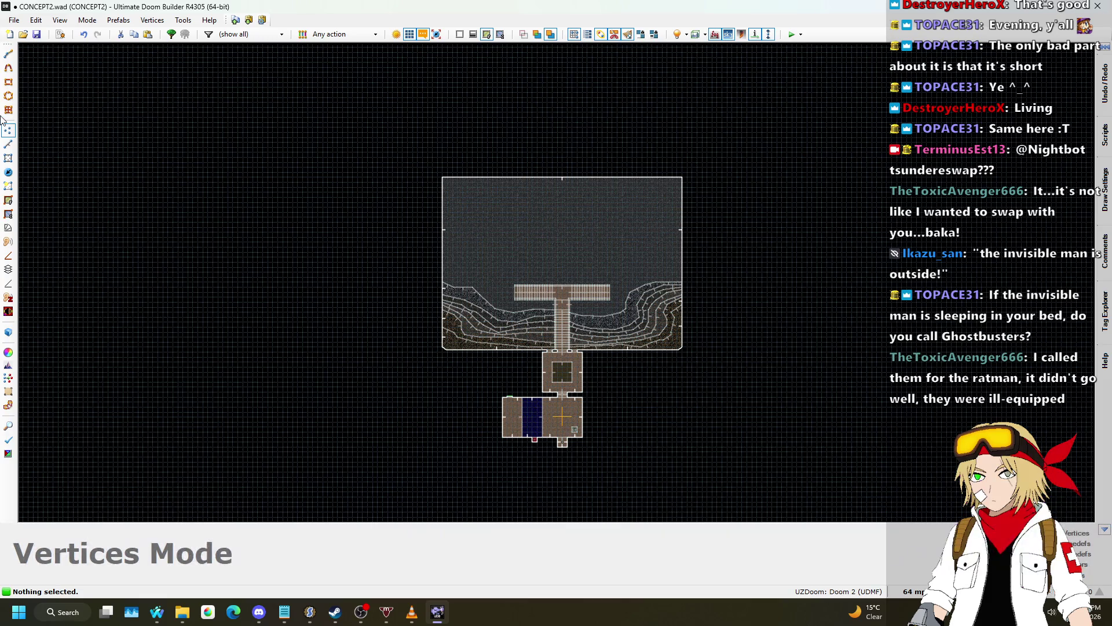
- Switch to Linedefs mode and zoom in and out over the cavern room
click(8, 144)
scroll(626, 244, up, 5)
scroll(880, 224, down, 3)
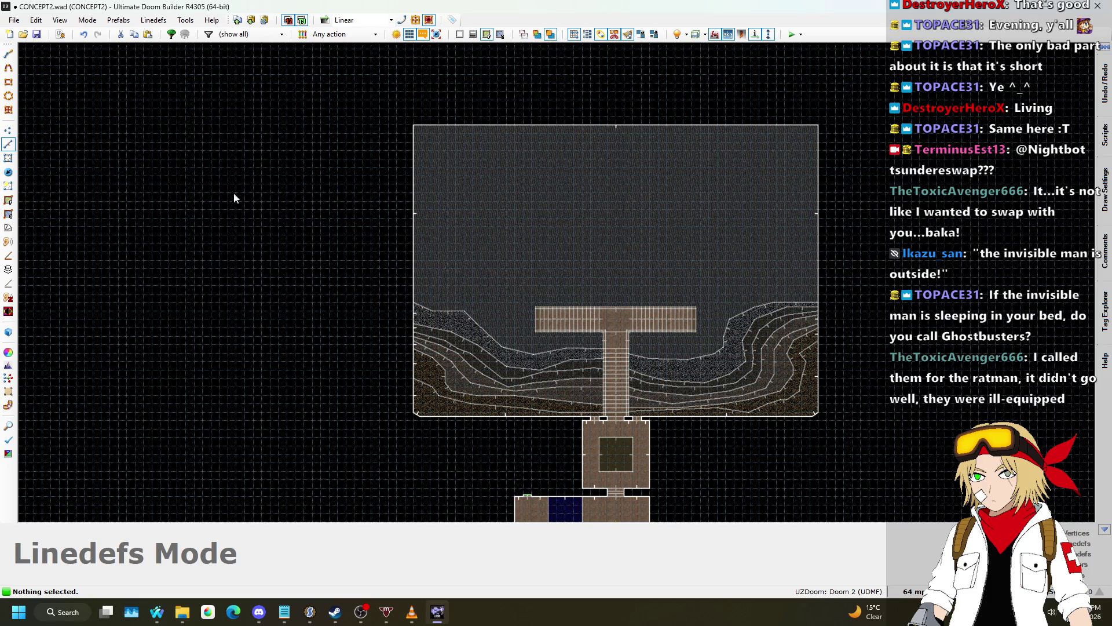
scroll(400, 255, up, 5)
scroll(317, 212, down, 3)
scroll(280, 178, up, 1)
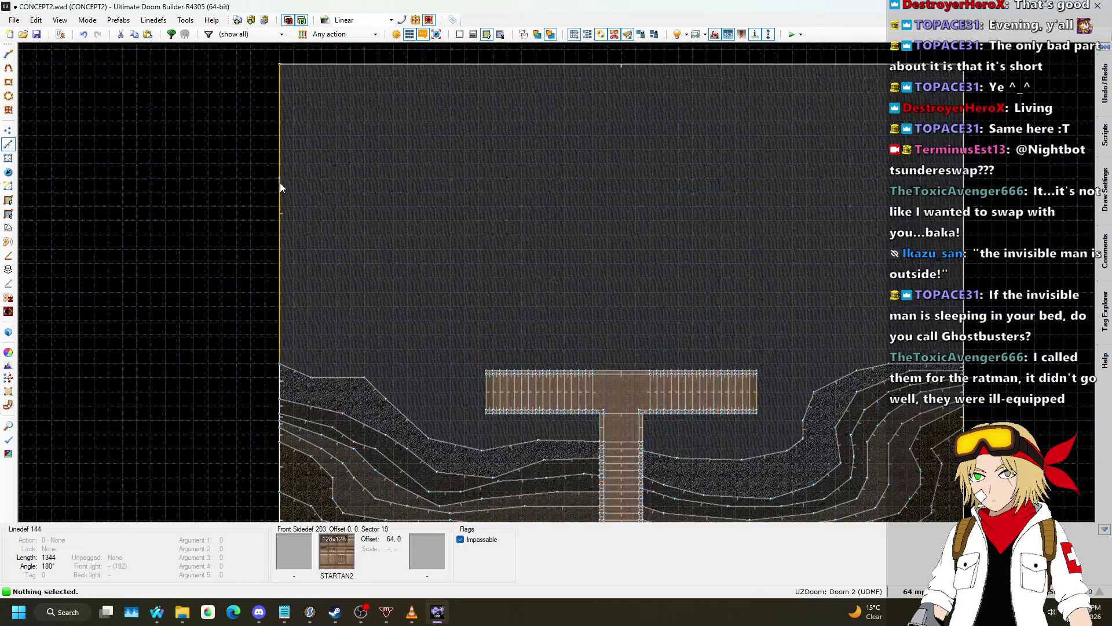
scroll(307, 214, down, 1)
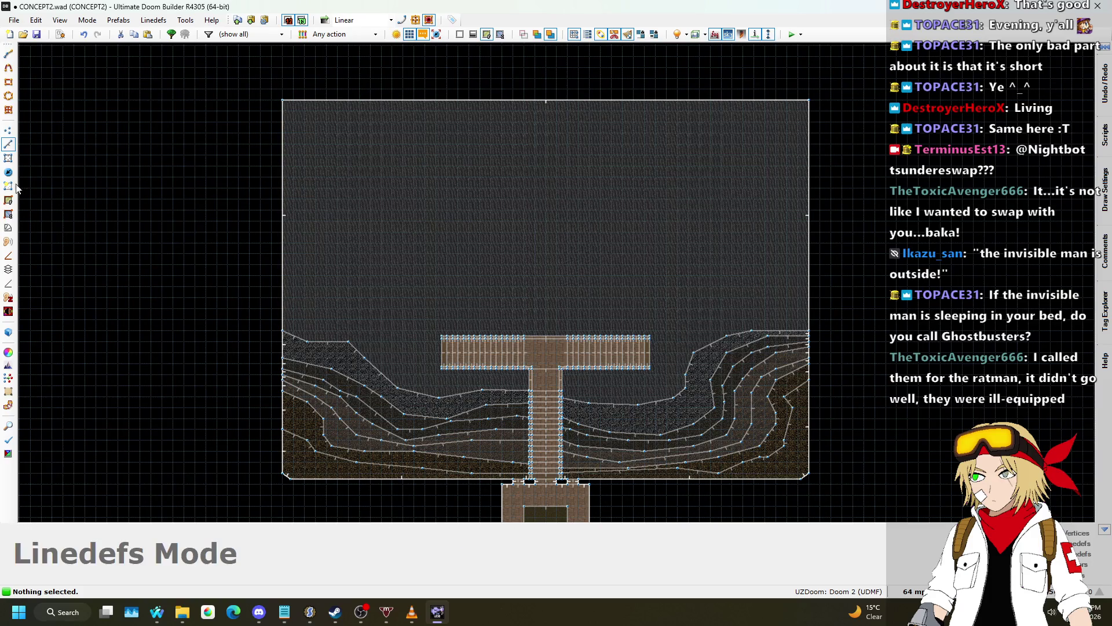
scroll(277, 312, up, 1)
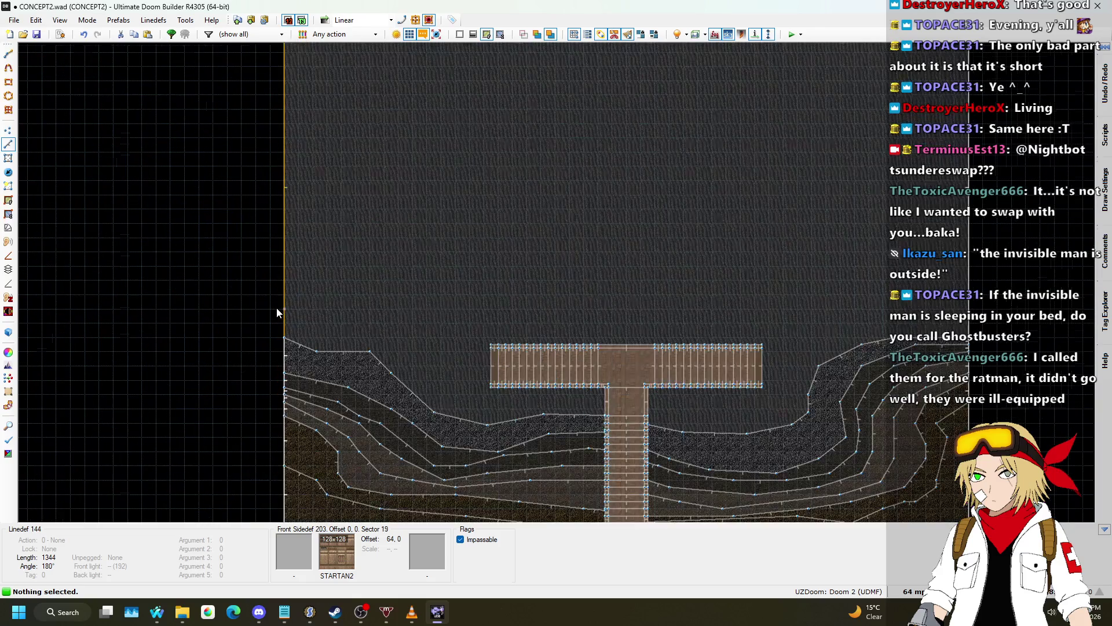
scroll(276, 296, down, 1)
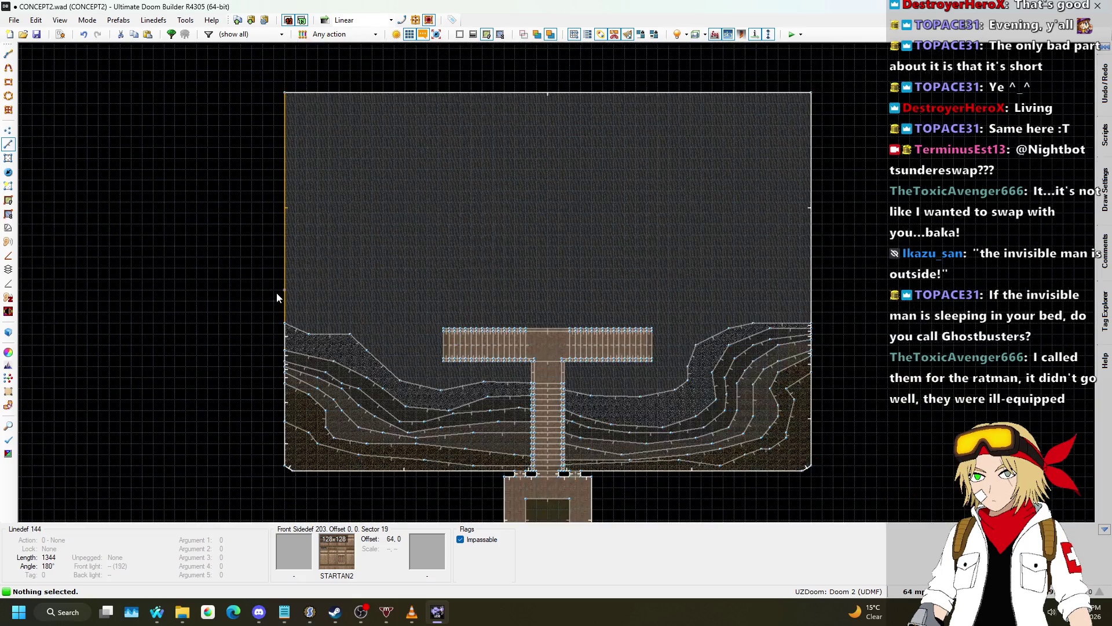
- Draw a first west chamber outline off the left wall, then undo it
key(space)
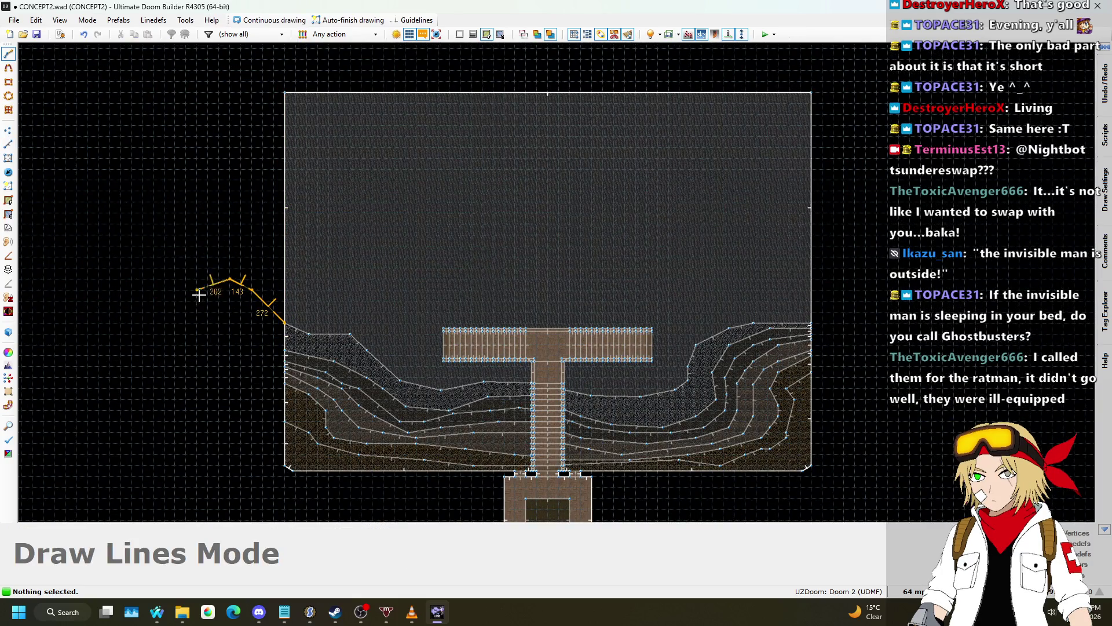
click(65, 289)
click(55, 224)
click(76, 180)
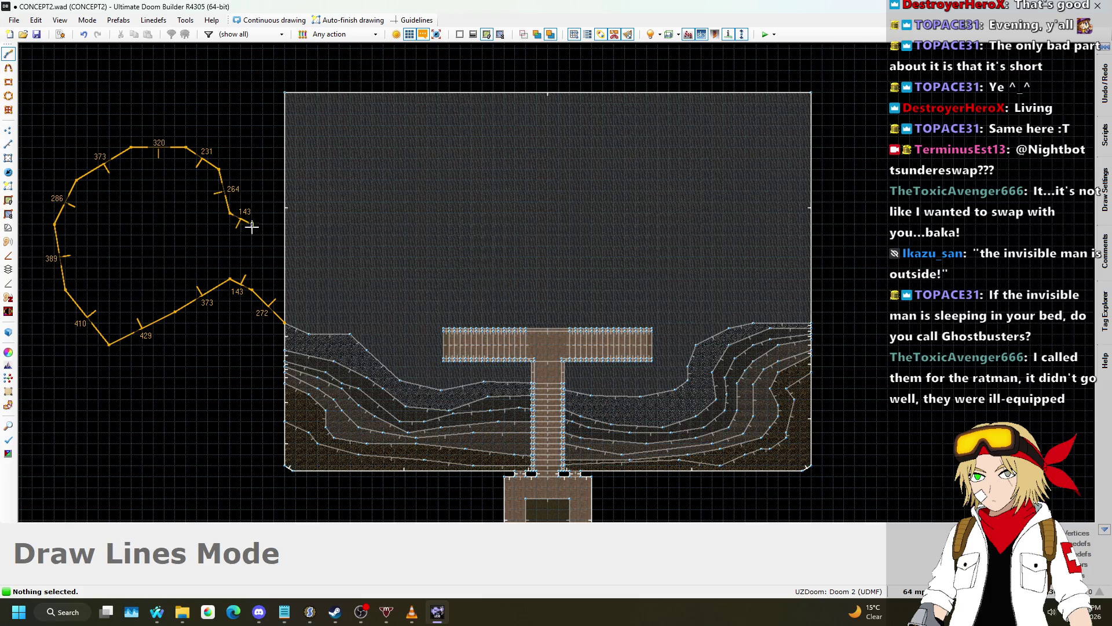
click(283, 245)
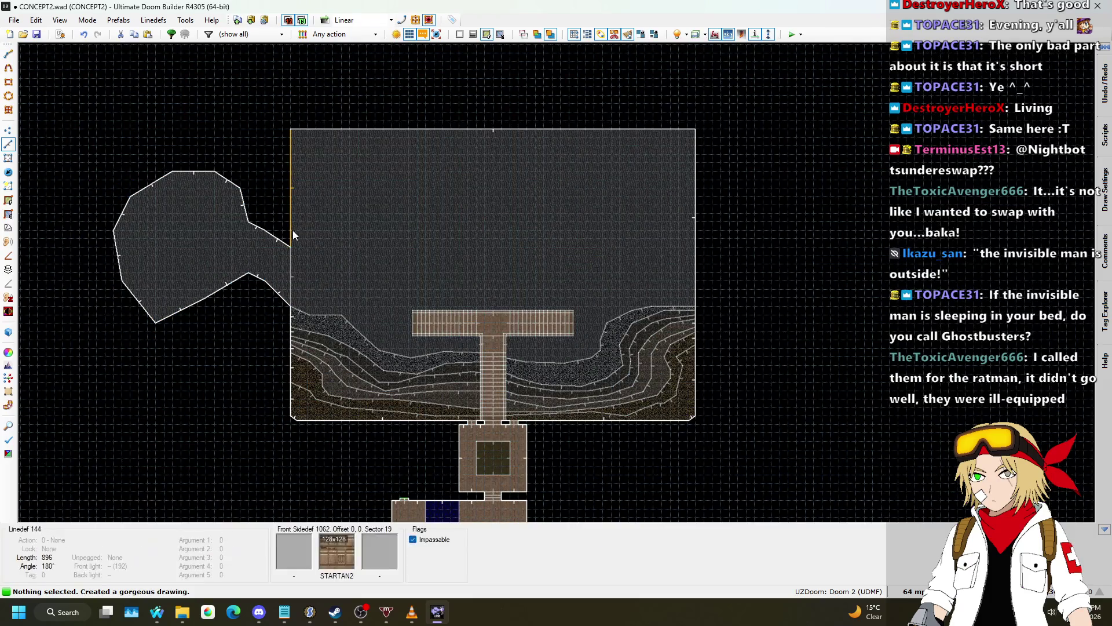
key(ctrl+z)
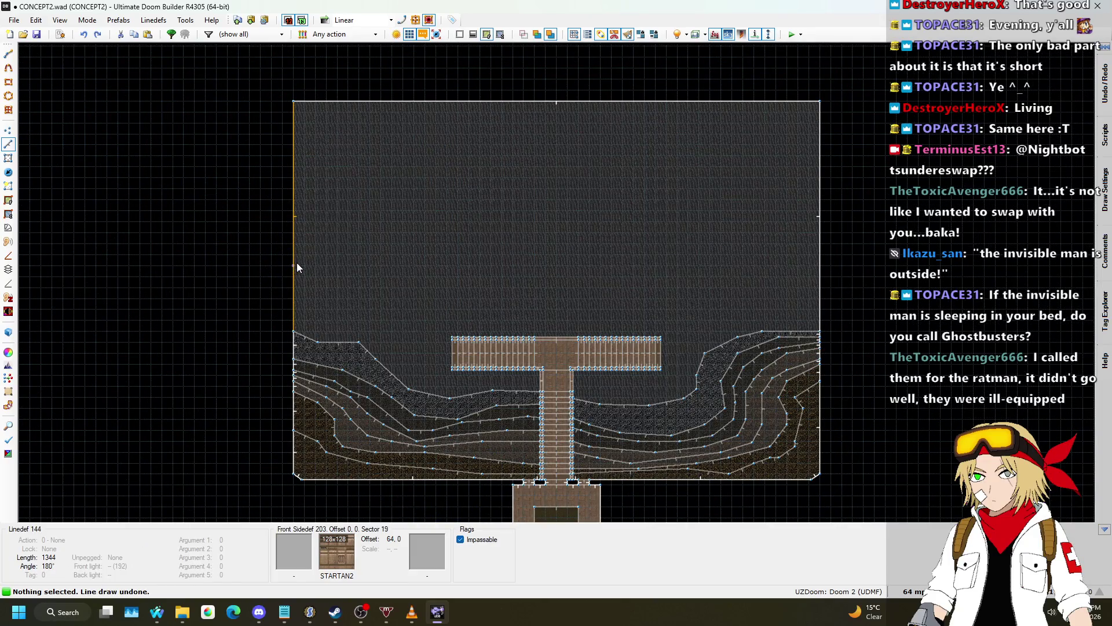
- Redraw a funnel-shaped west chamber joined to the cavern's left wall by a narrow passage
key(space)
click(271, 243)
click(239, 243)
click(205, 266)
click(162, 89)
click(196, 122)
click(286, 200)
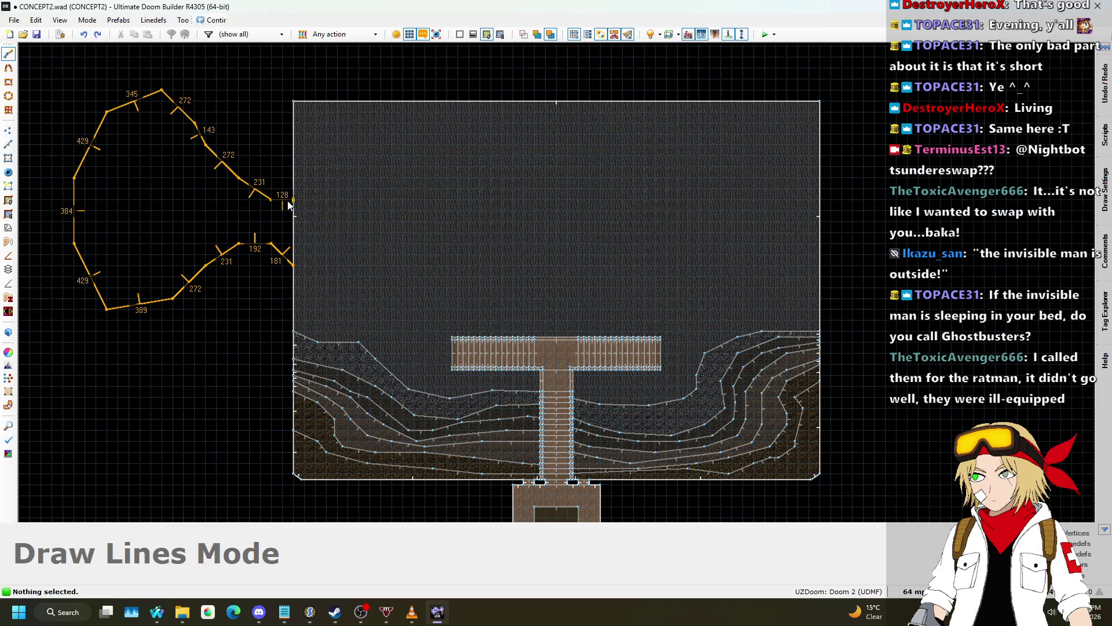
- Drag the cavern room's north wall upward
scroll(302, 243, down, 3)
scroll(394, 171, up, 3)
scroll(344, 265, down, 2)
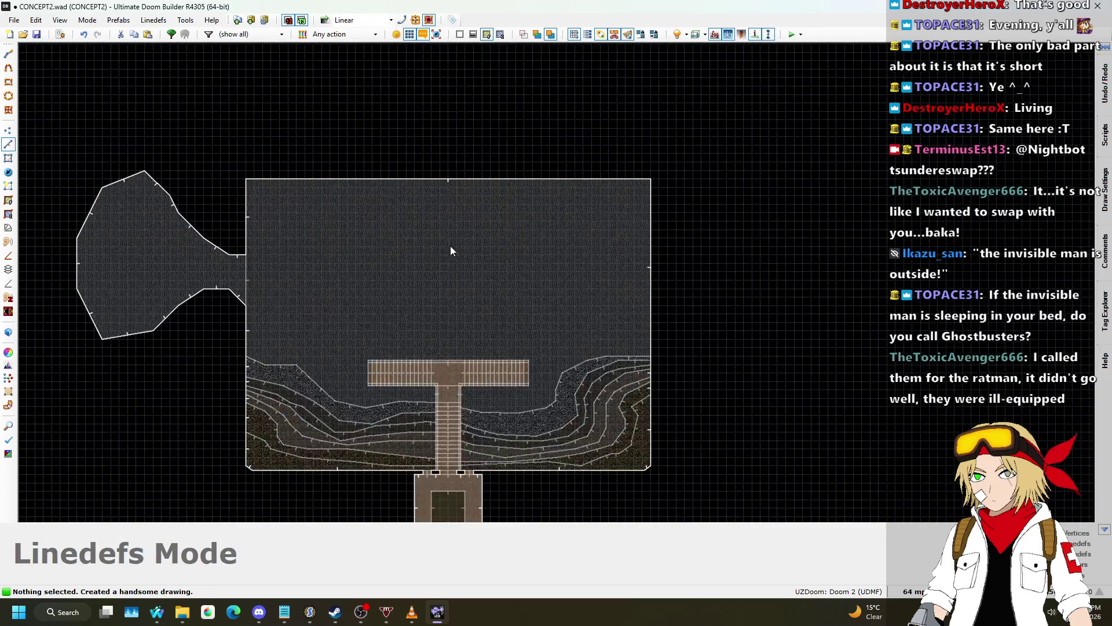
scroll(548, 238, up, 2)
scroll(554, 266, down, 2)
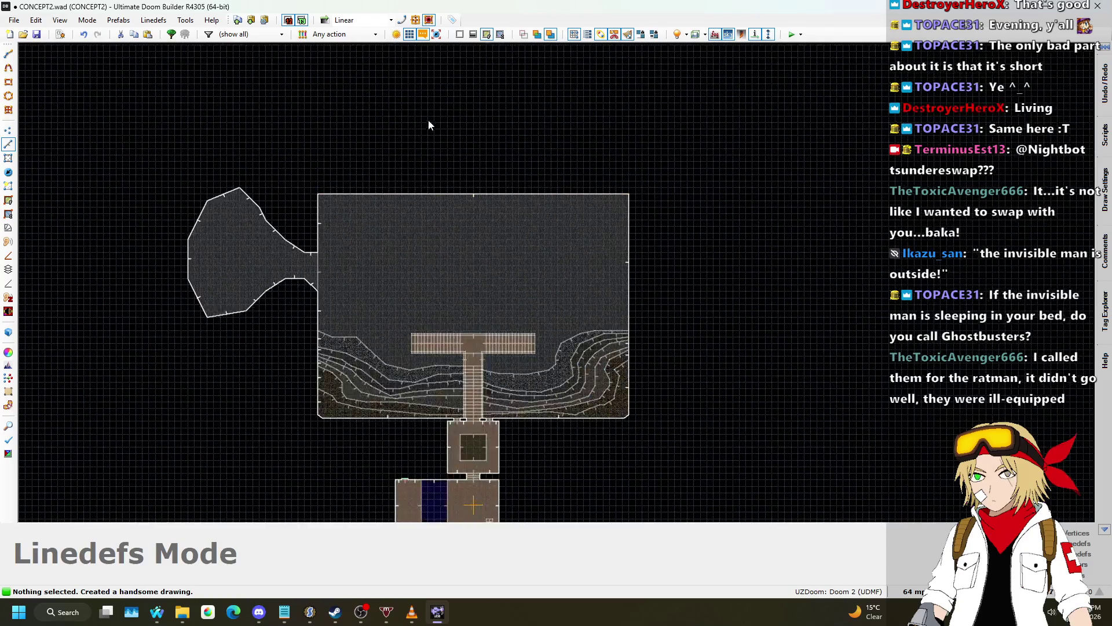
scroll(427, 124, up, 2)
mouse_move(380, 248)
mouse_down()
mouse_move(430, 137)
mouse_move(384, 193)
mouse_move(449, 215)
mouse_move(449, 190)
mouse_up()
- Drag the cavern's top linedef much further up, making the rectangular room considerably taller
scroll(384, 194, down, 2)
scroll(417, 201, up, 2)
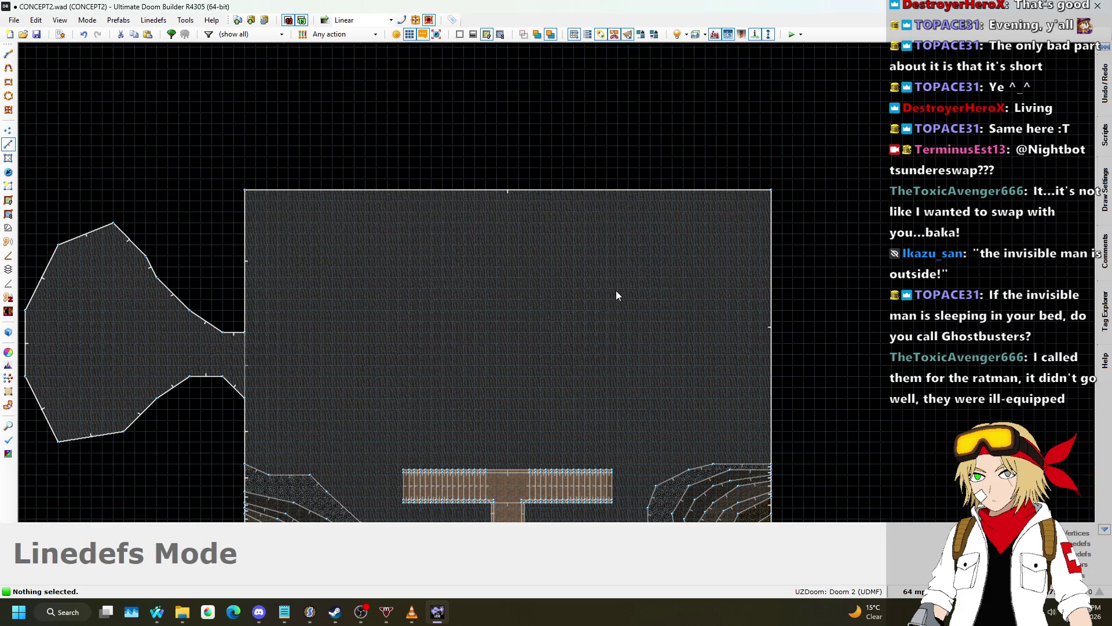
scroll(443, 223, up, 1)
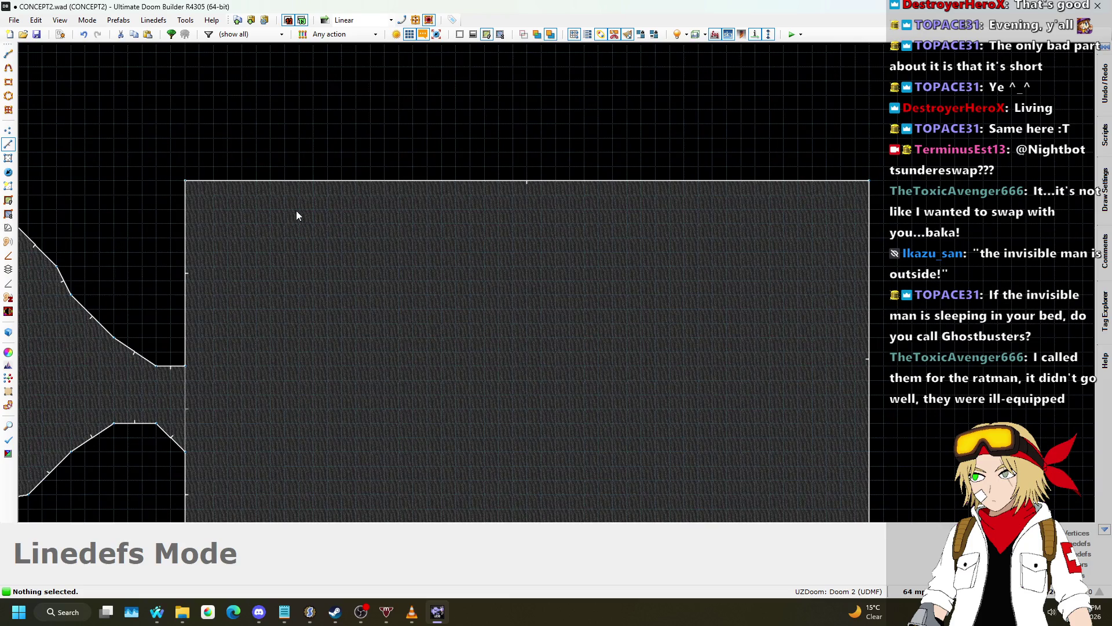
scroll(482, 163, down, 1)
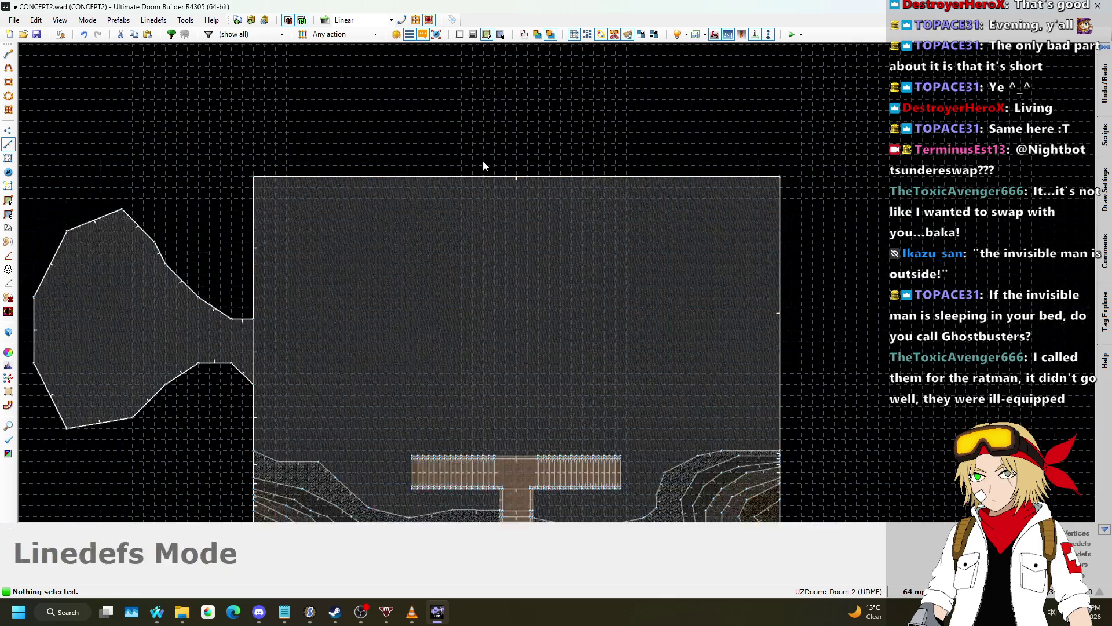
scroll(483, 167, down, 1)
scroll(492, 184, up, 3)
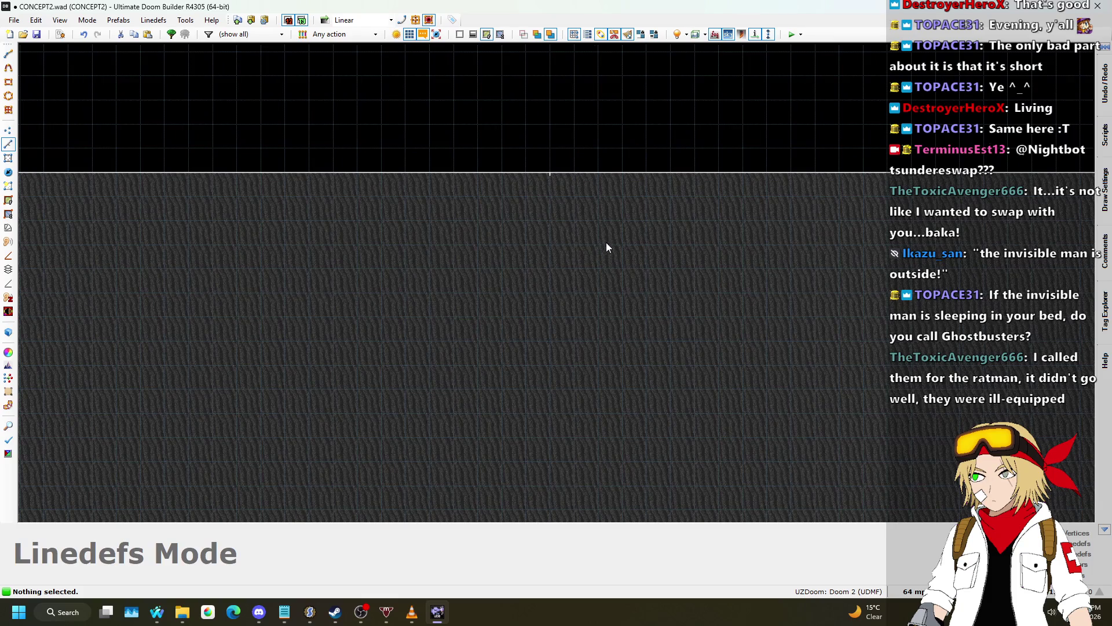
scroll(638, 242, down, 3)
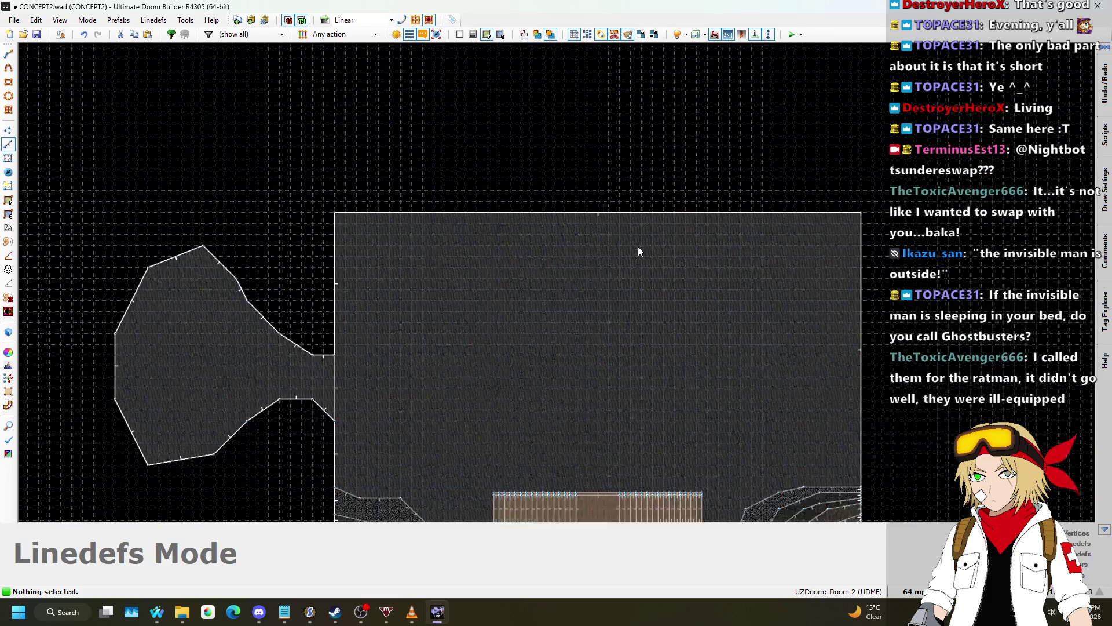
scroll(638, 238, down, 2)
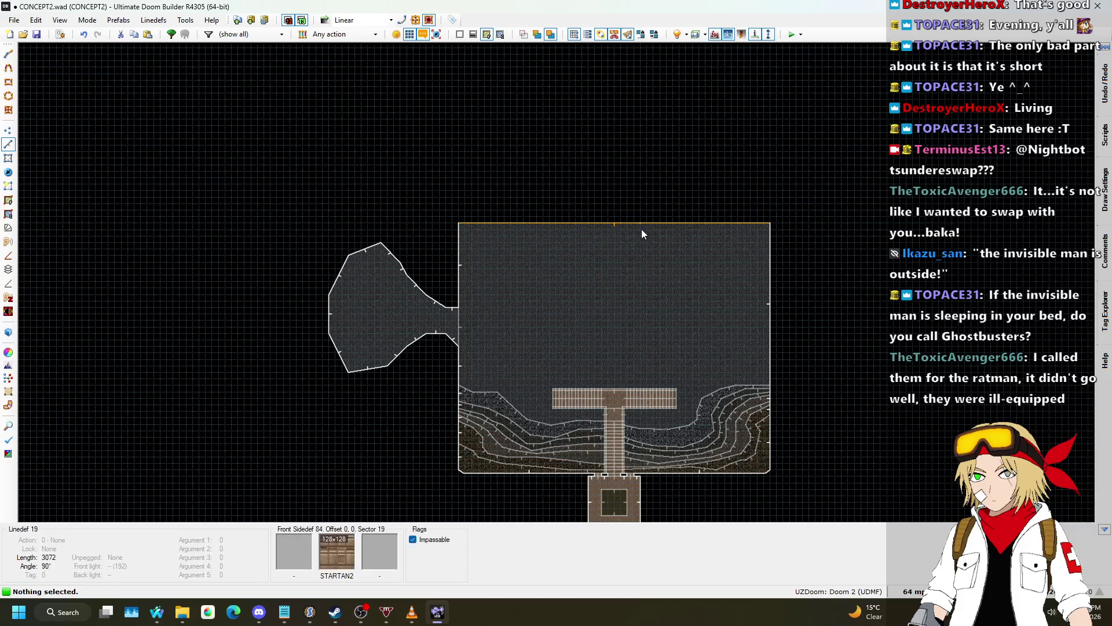
mouse_move(568, 227)
mouse_down()
mouse_move(578, 196)
mouse_move(569, 132)
mouse_up()
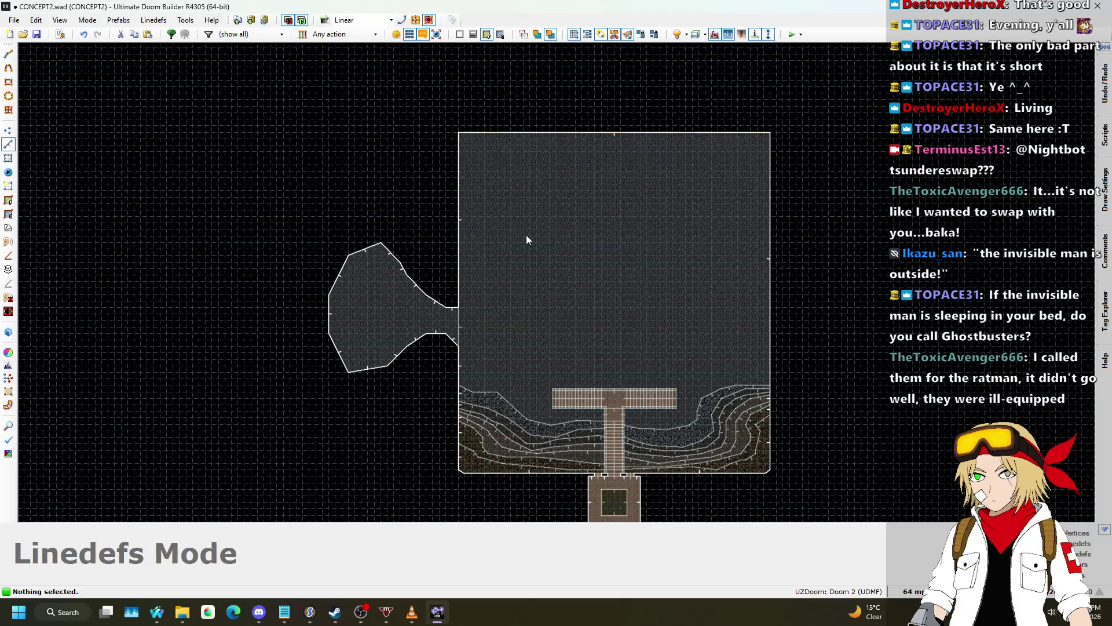
scroll(405, 266, up, 4)
scroll(400, 278, down, 4)
scroll(412, 264, up, 3)
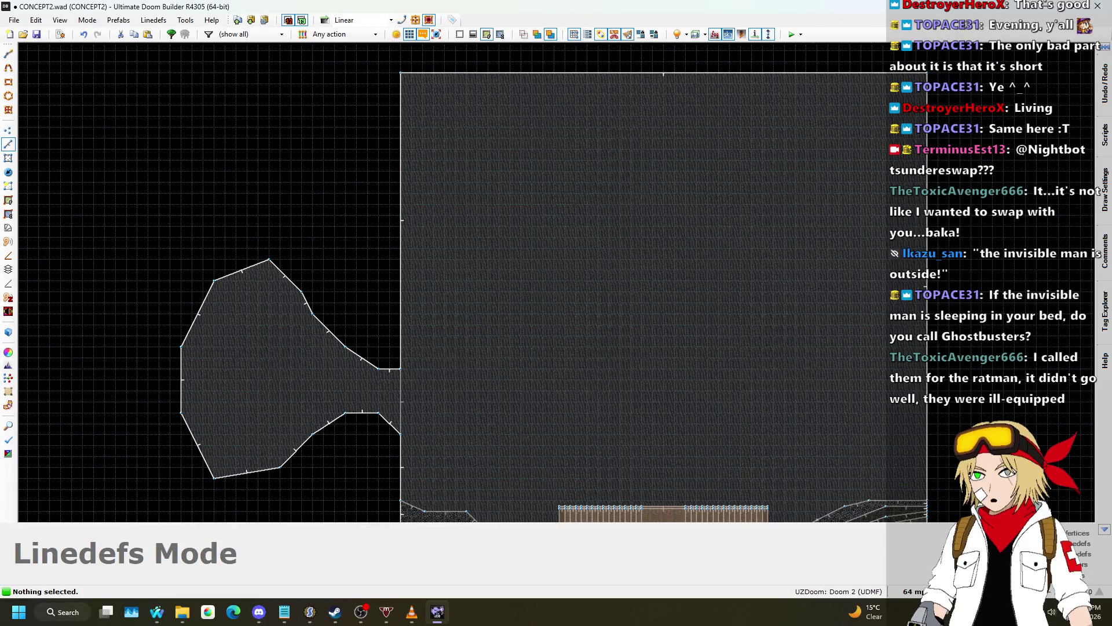
- Set the grid to 512 and draw a 1024 square sector inside the cavern
click(914, 592)
click(910, 412)
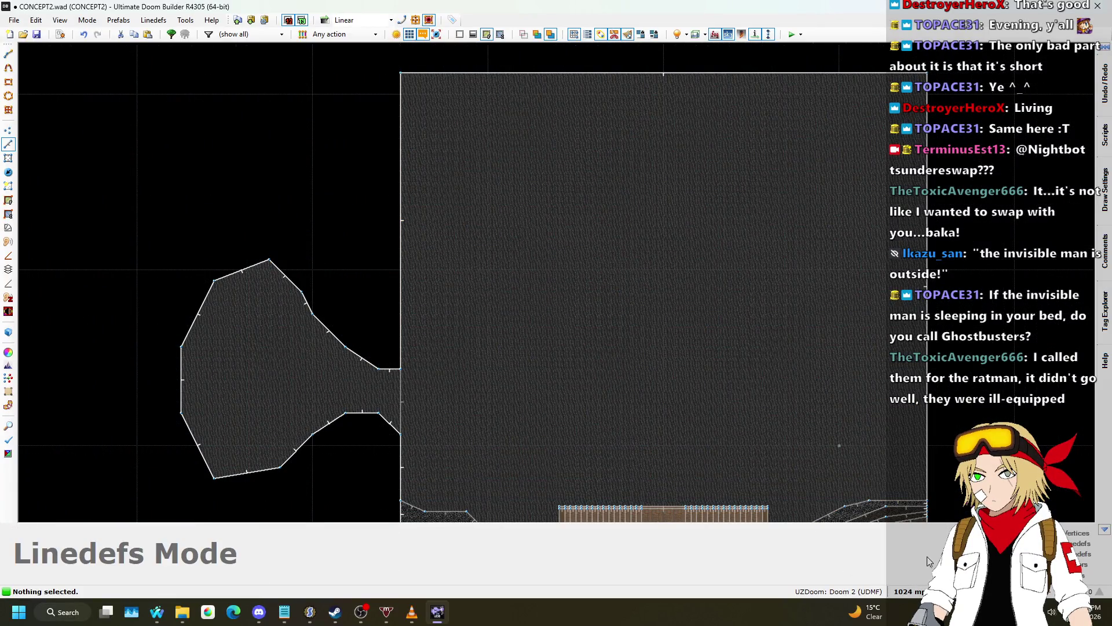
click(909, 592)
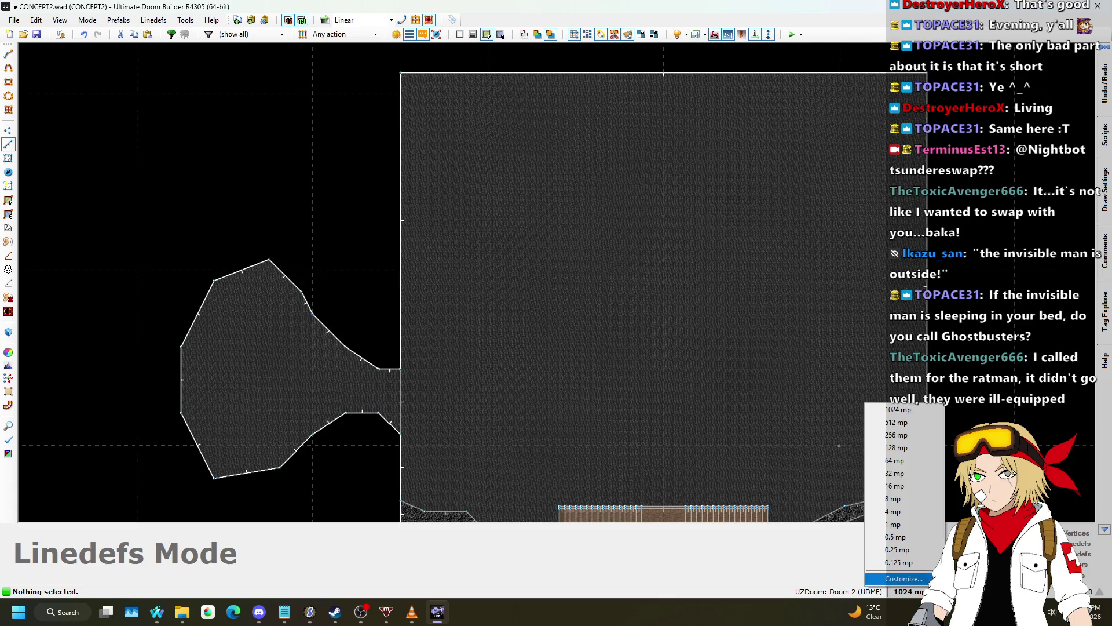
click(911, 424)
key(space)
click(615, 94)
click(751, 270)
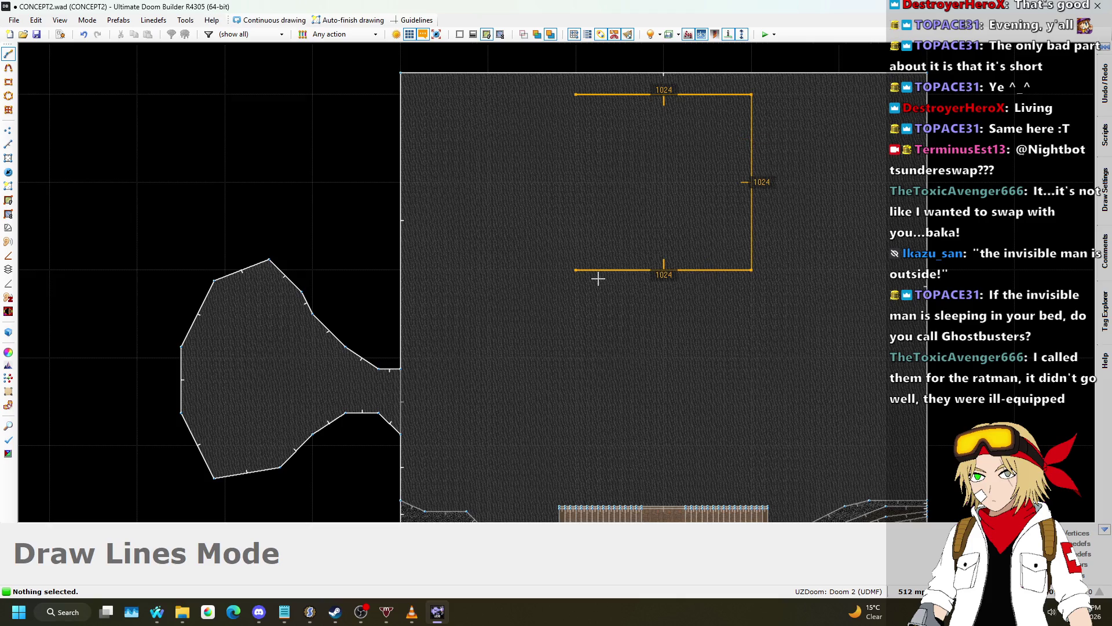
click(574, 123)
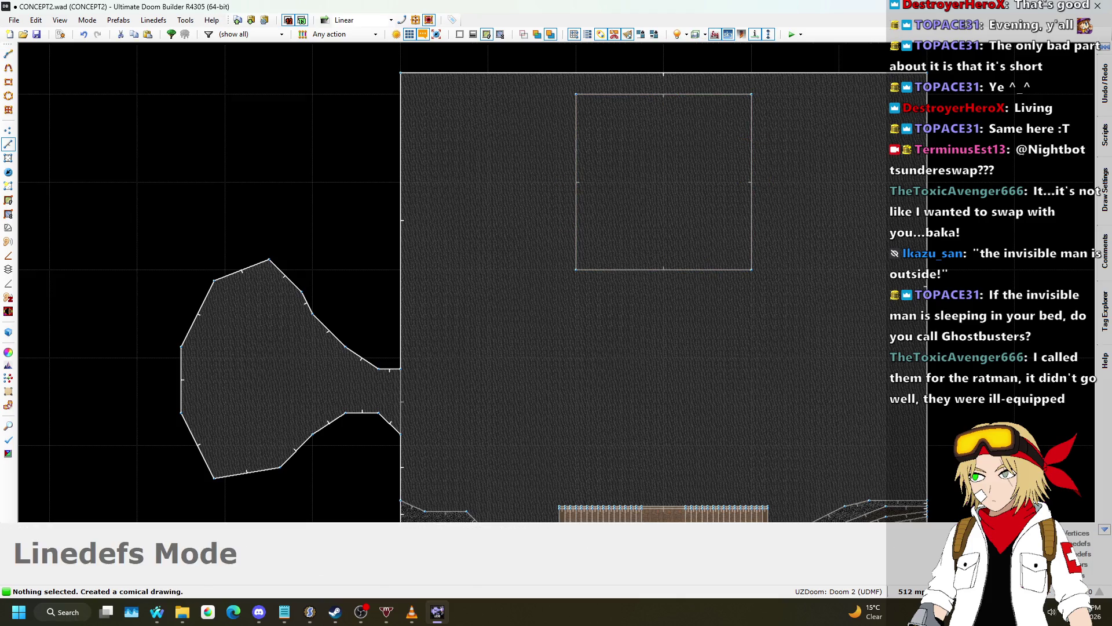
- Set the grid to 64 and draw the 1024×64 strip to the square, cancelling a stray line
click(911, 591)
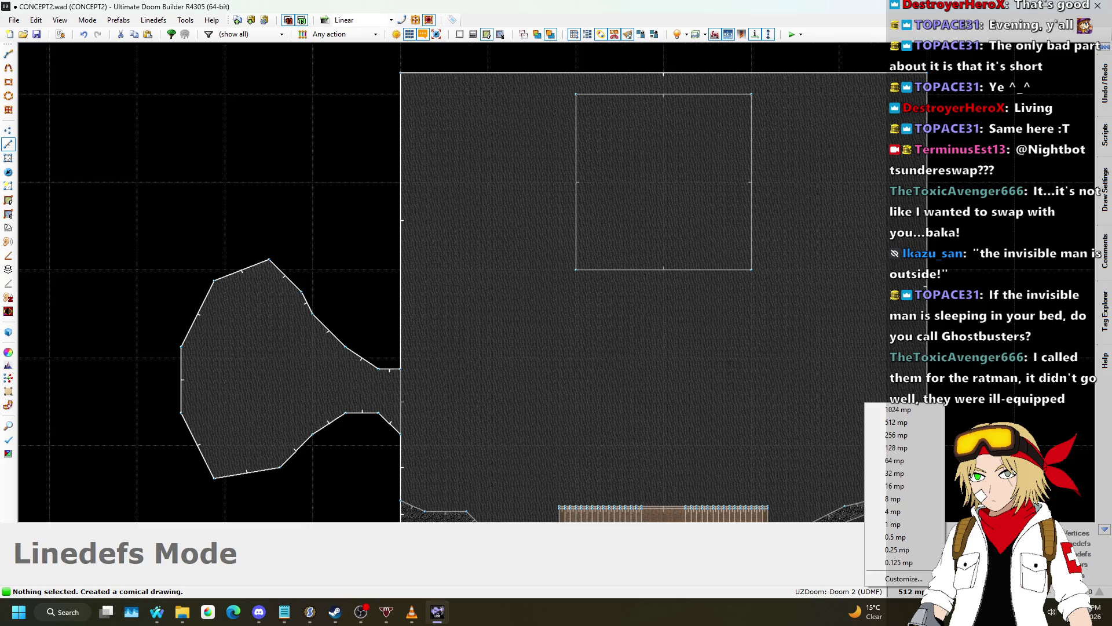
click(897, 447)
scroll(640, 324, up, 1)
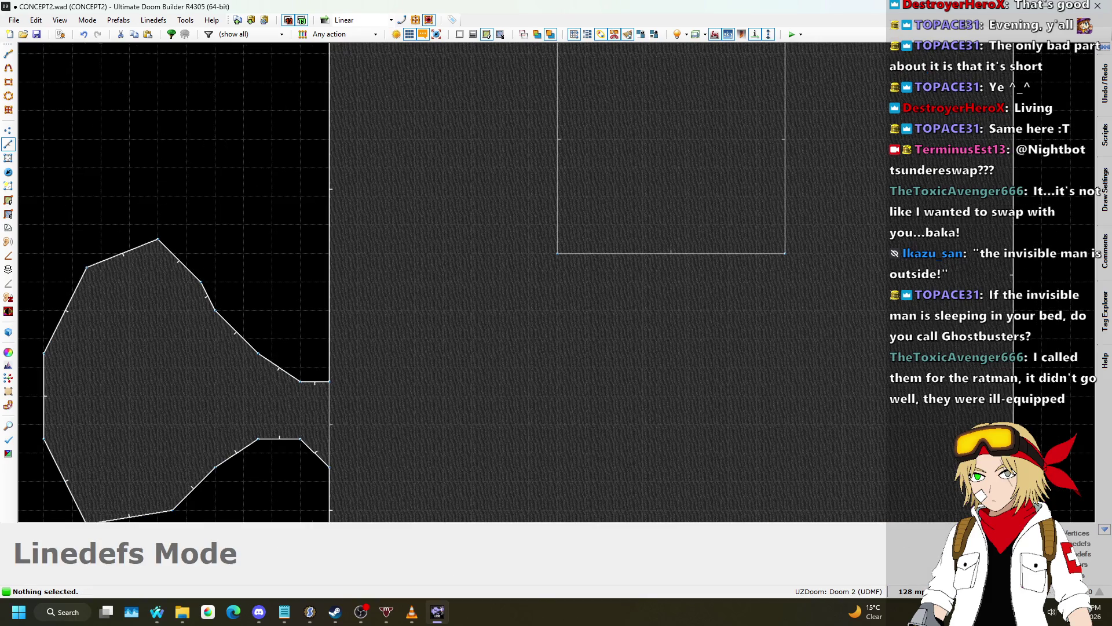
click(909, 591)
click(887, 453)
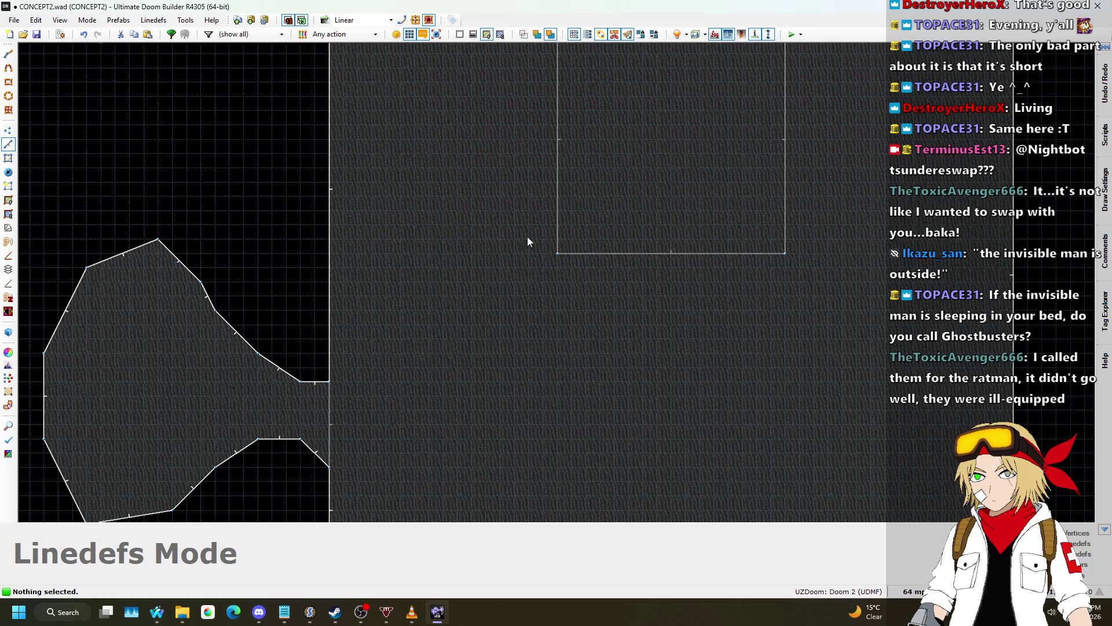
key(d)
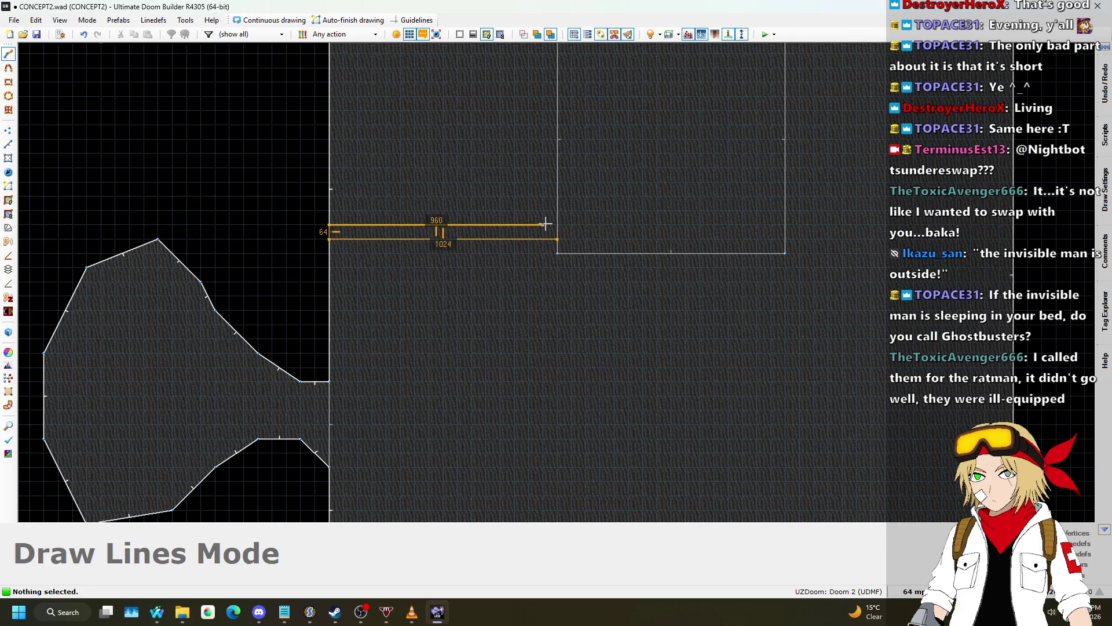
click(553, 226)
key(d)
click(786, 225)
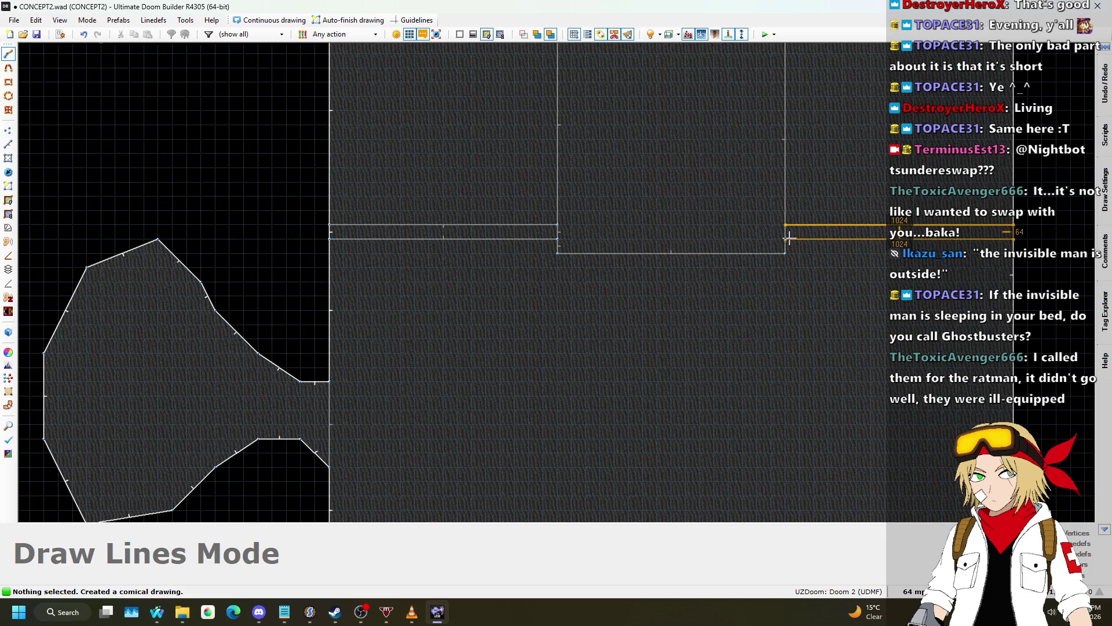
key(Escape)
scroll(662, 281, down, 3)
- Enter Visual Mode and raise the floors of the newly drawn sectors
key(w)
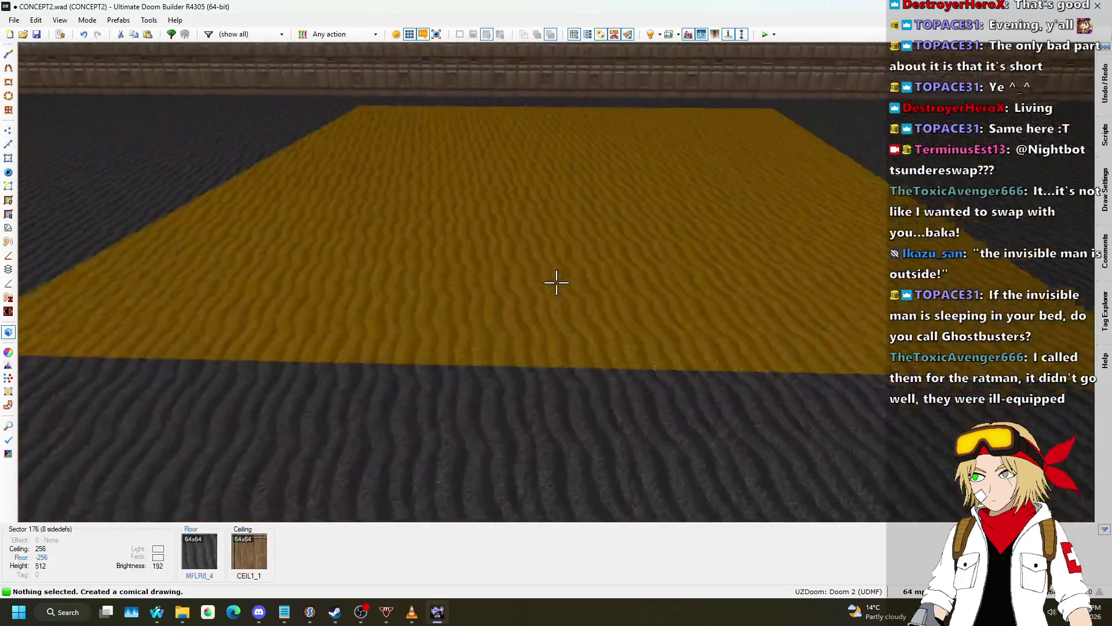
click(556, 282)
scroll(556, 282, up, 17)
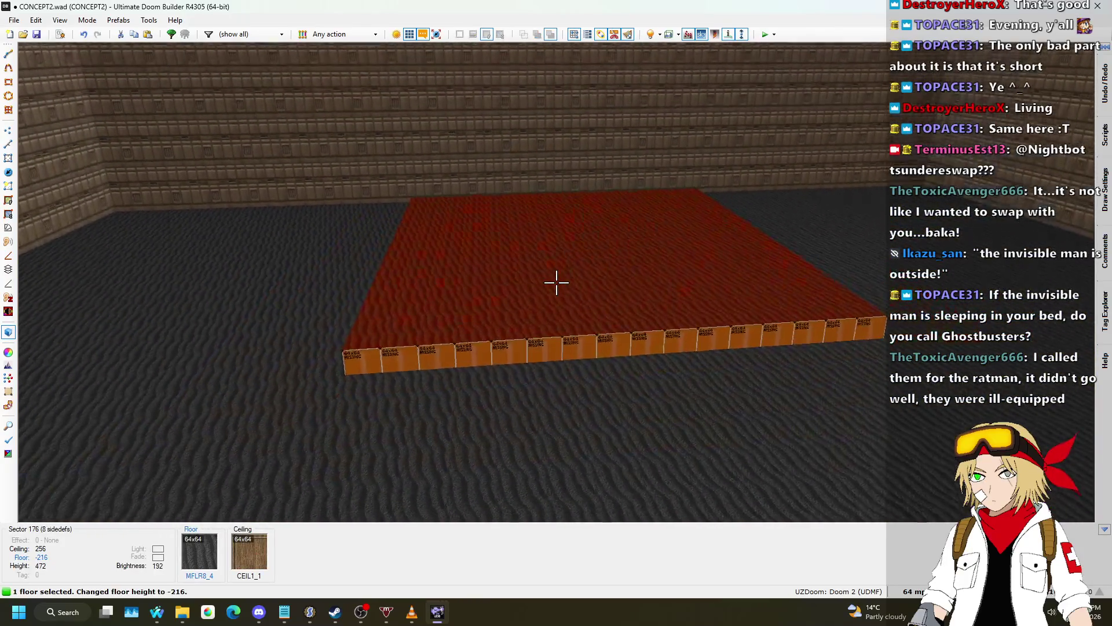
scroll(556, 282, up, 15)
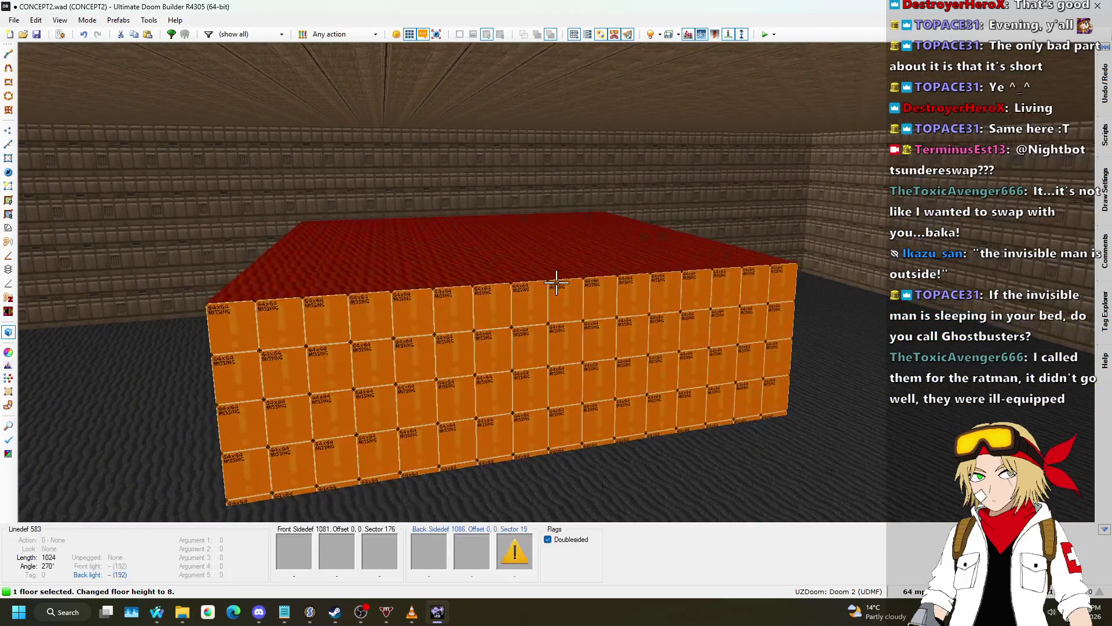
key(w)
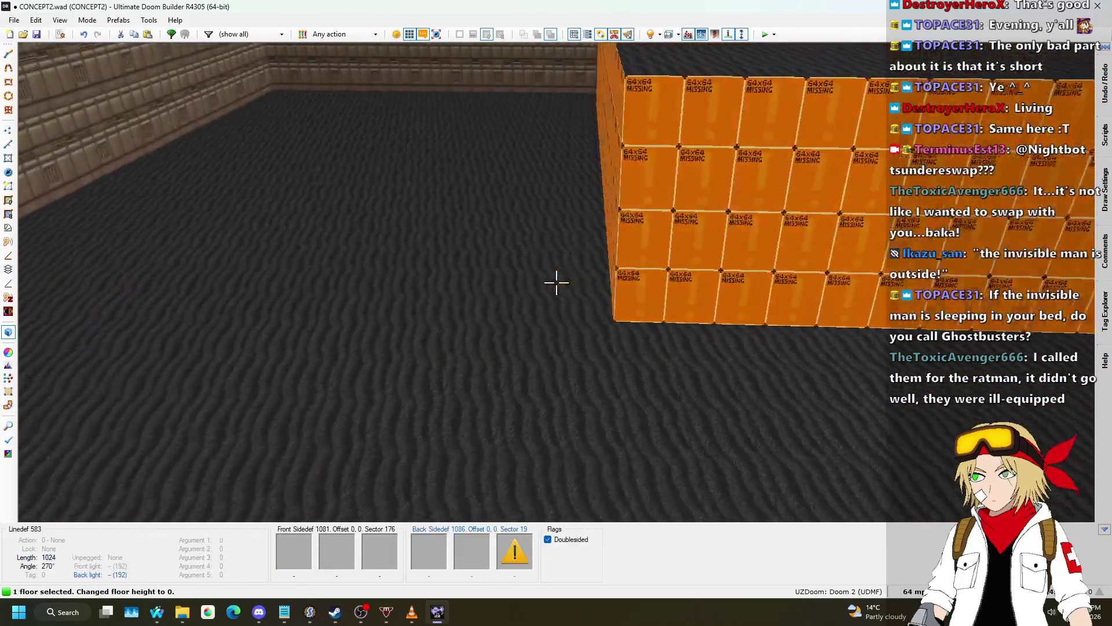
click(556, 282)
scroll(556, 282, up, 5)
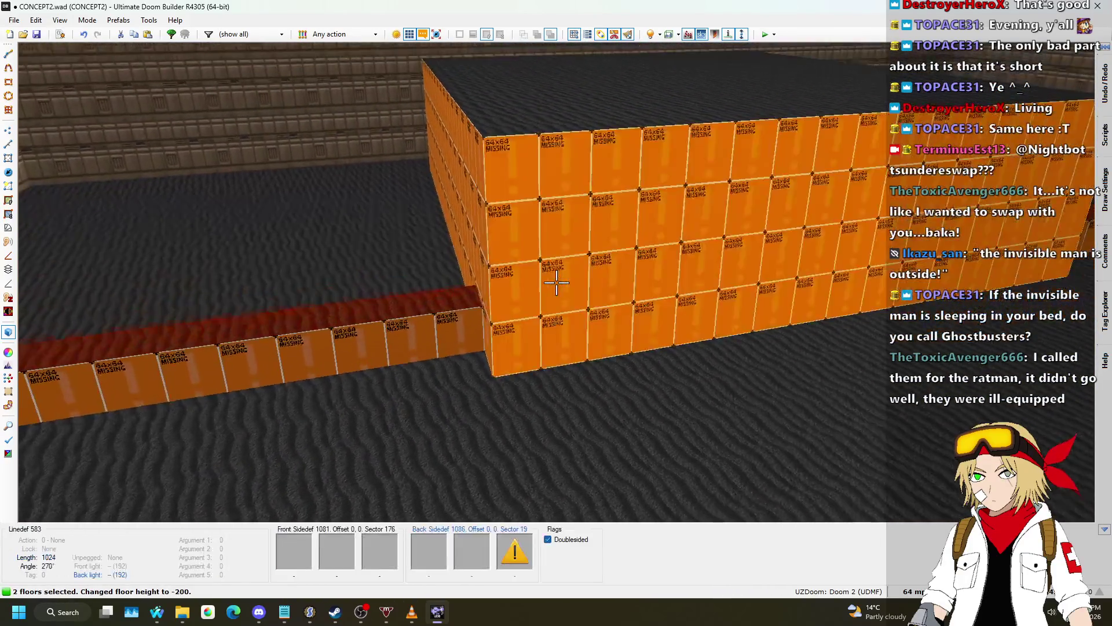
scroll(556, 282, up, 5)
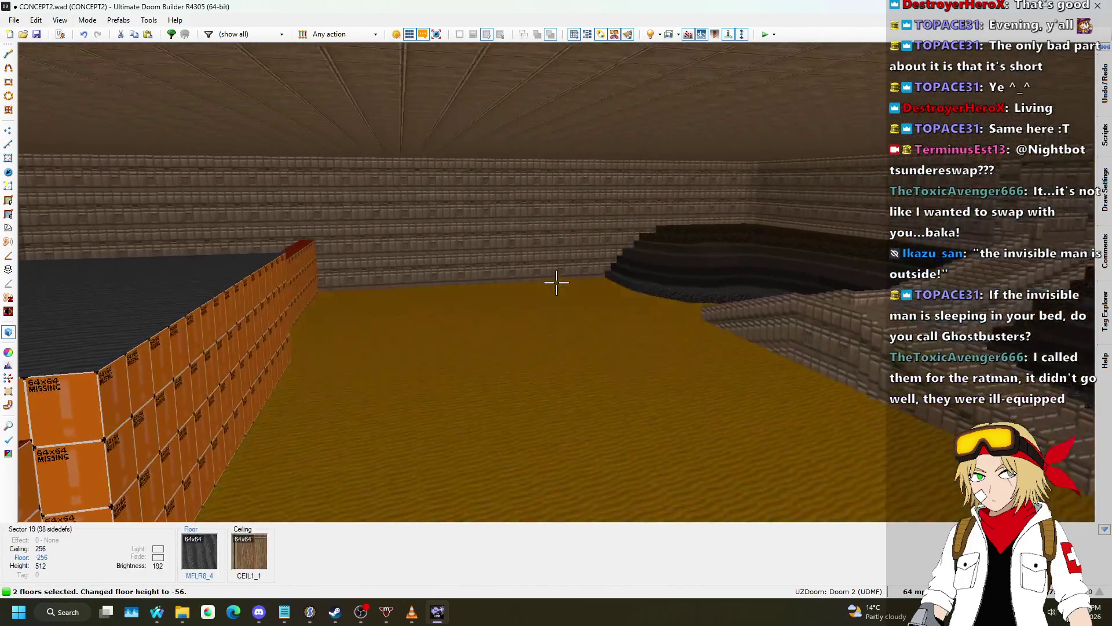
scroll(556, 282, up, 6)
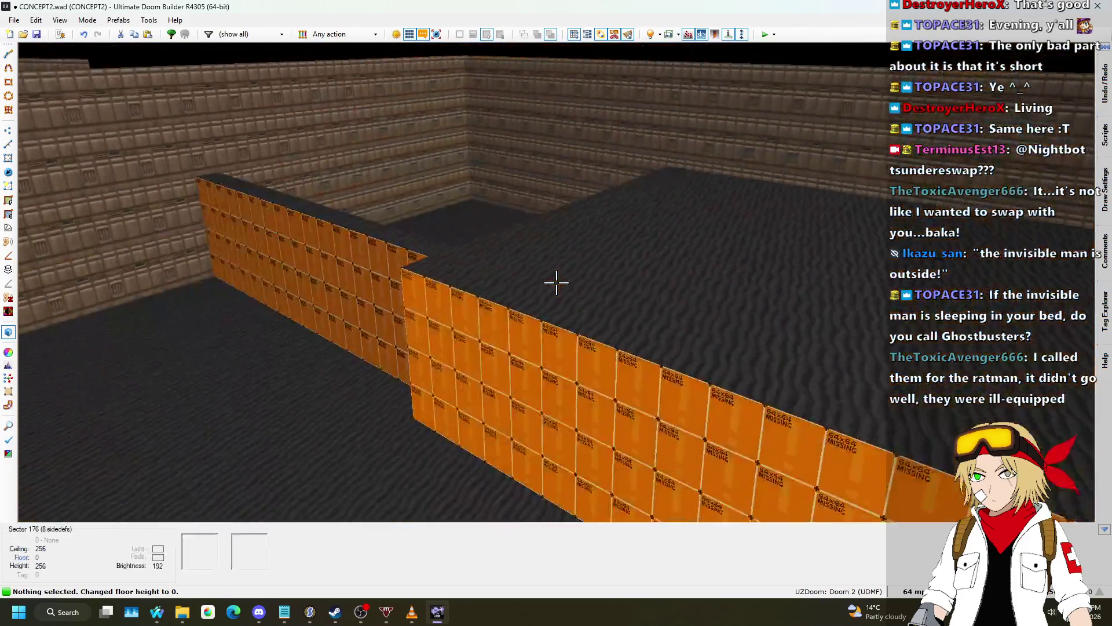
- Raise the inner square's floor alone to height 64, then move the camera around to inspect it
click(556, 282)
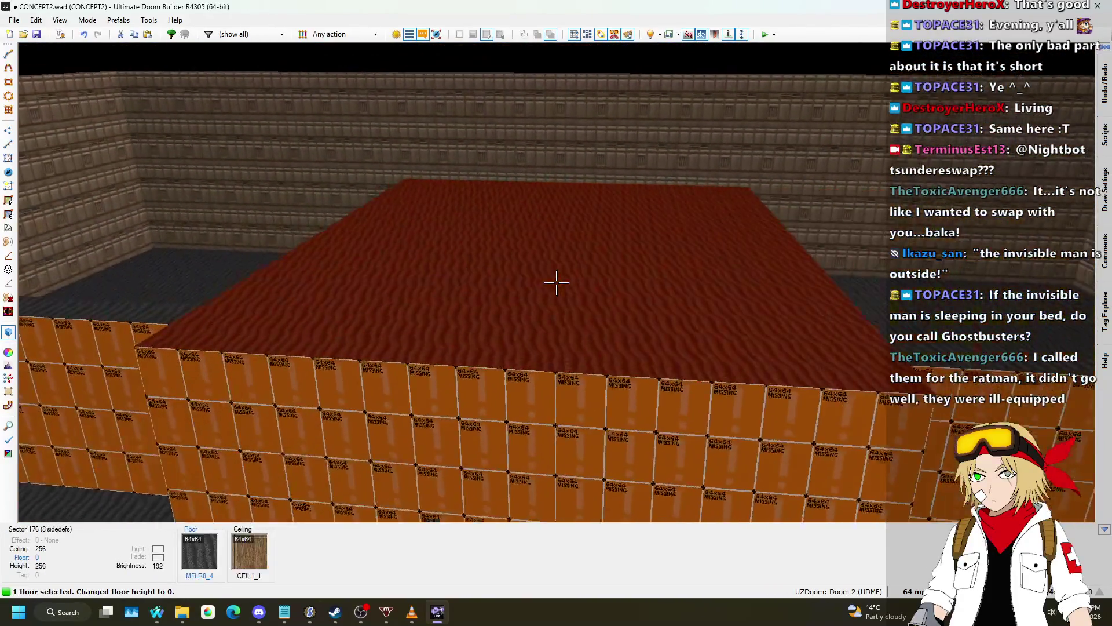
scroll(556, 282, up, 3)
scroll(556, 282, up, 5)
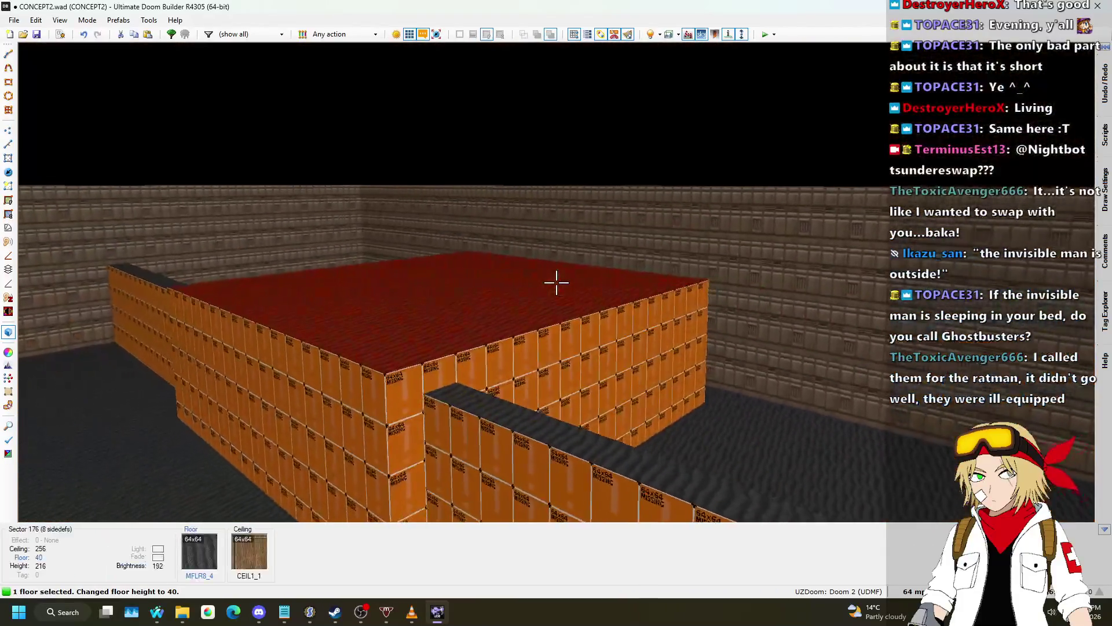
key(w)
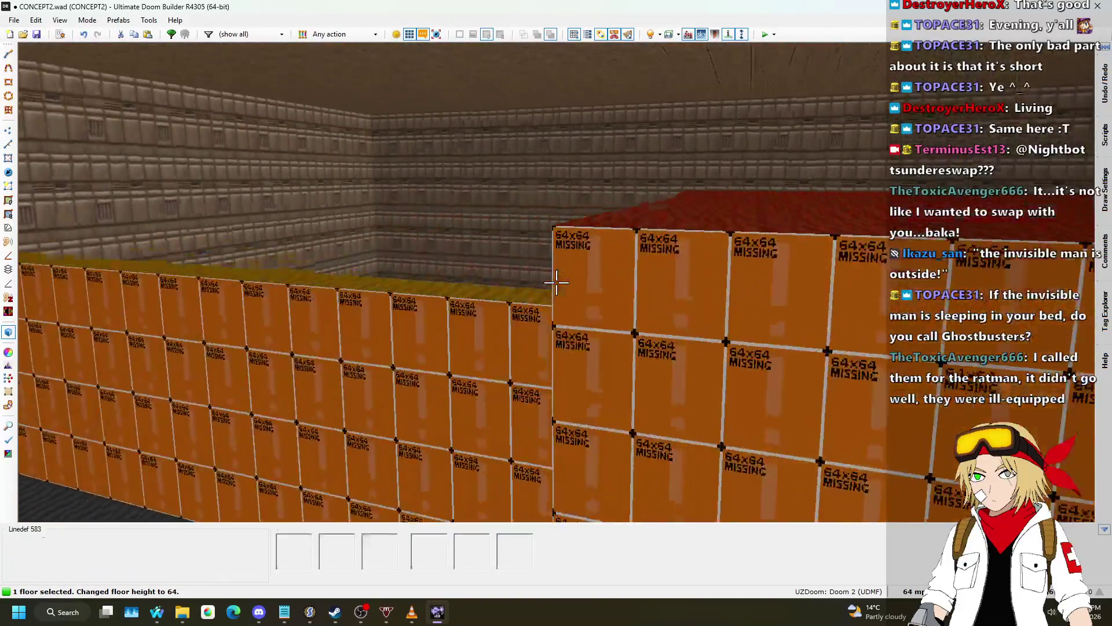
key(s)
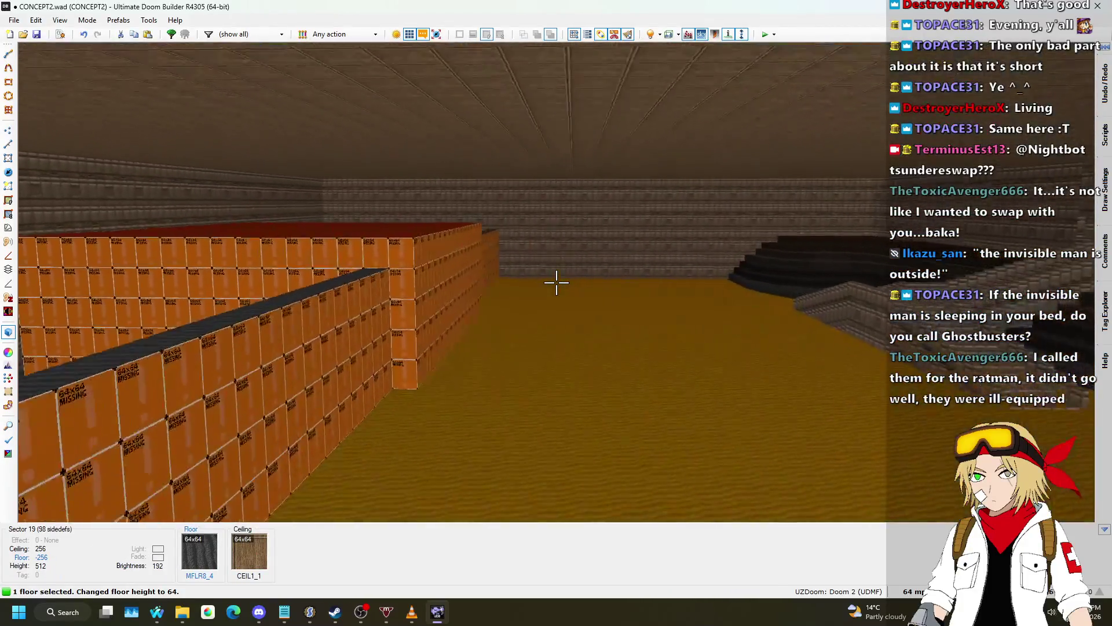
key(a)
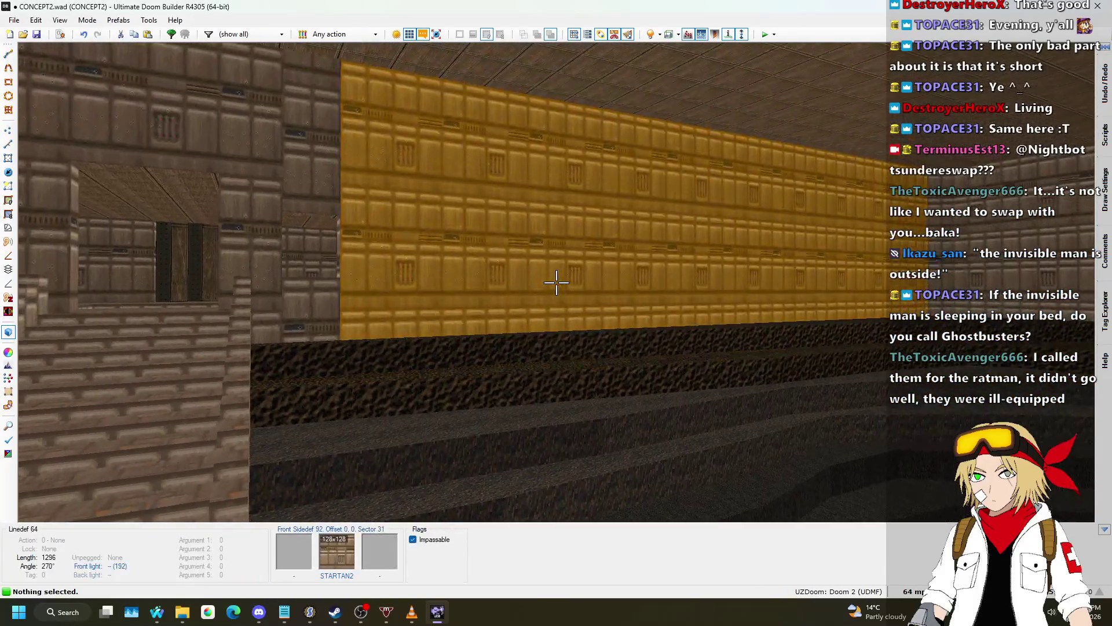
- Paste STARTAN2 onto a wall, then set a platform wall's lower texture to BRONZE1
key(ctrl+c)
key(ctrl+v)
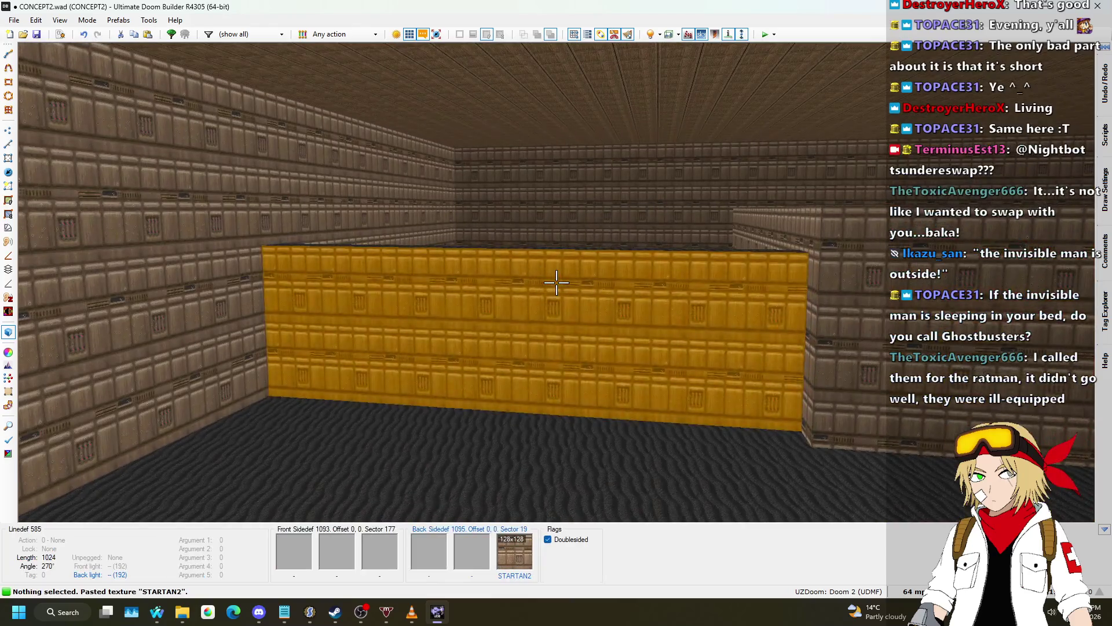
click(556, 282)
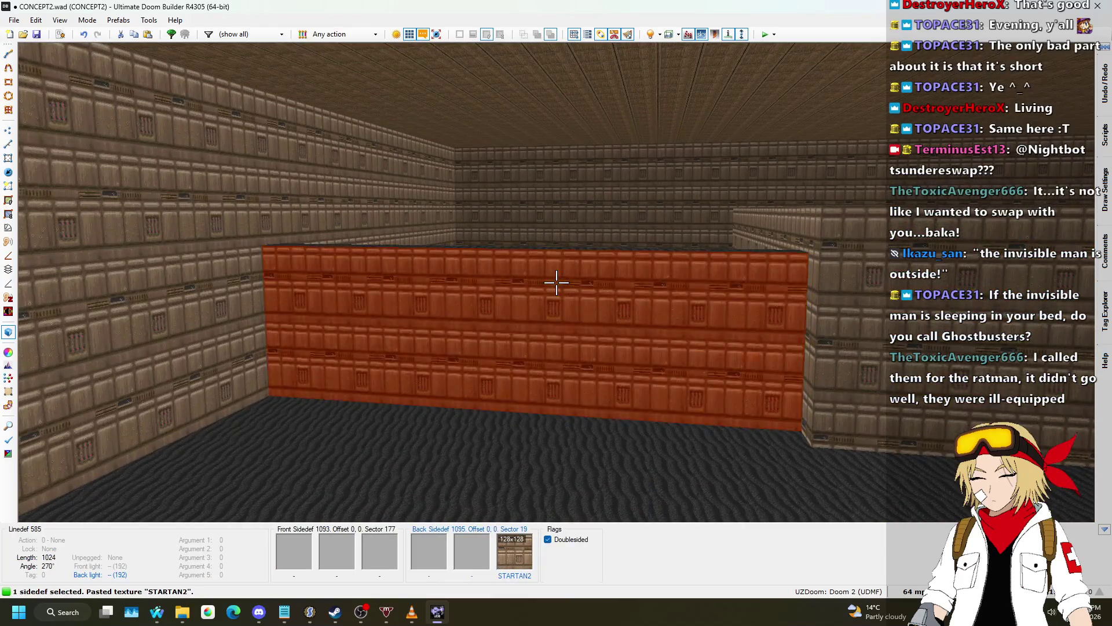
right_click(556, 282)
click(914, 333)
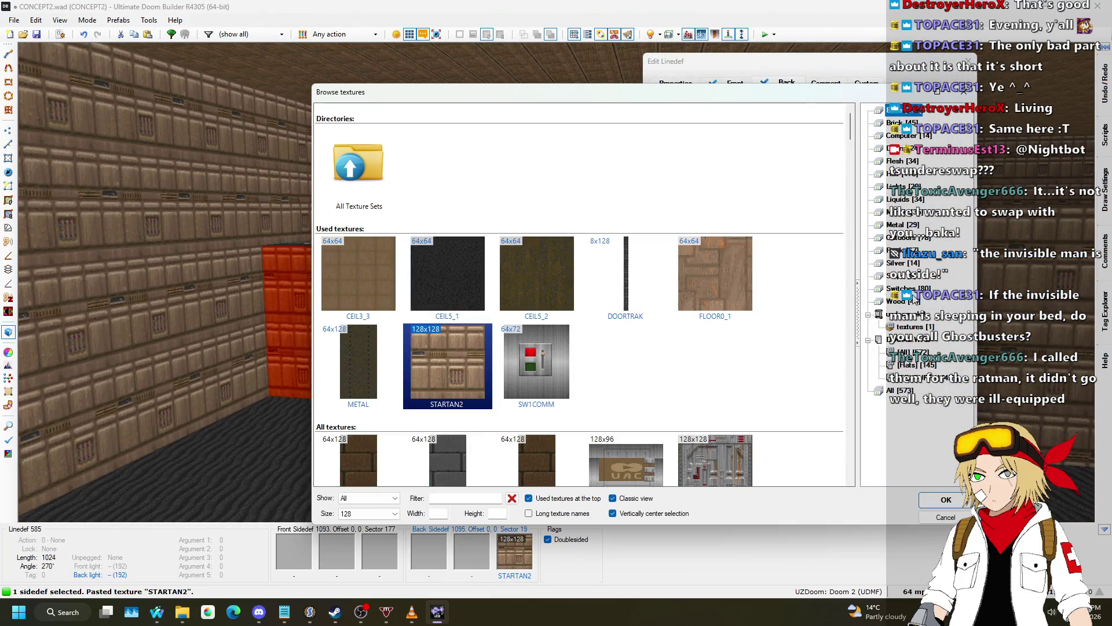
click(903, 237)
scroll(895, 174, down, 8)
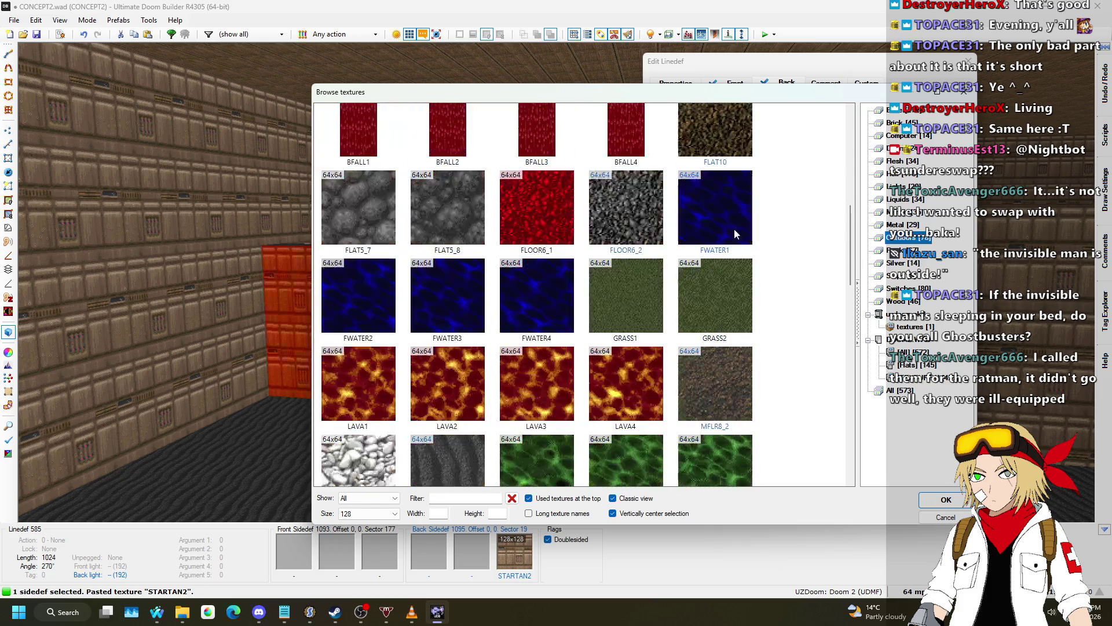
click(892, 111)
scroll(747, 214, down, 10)
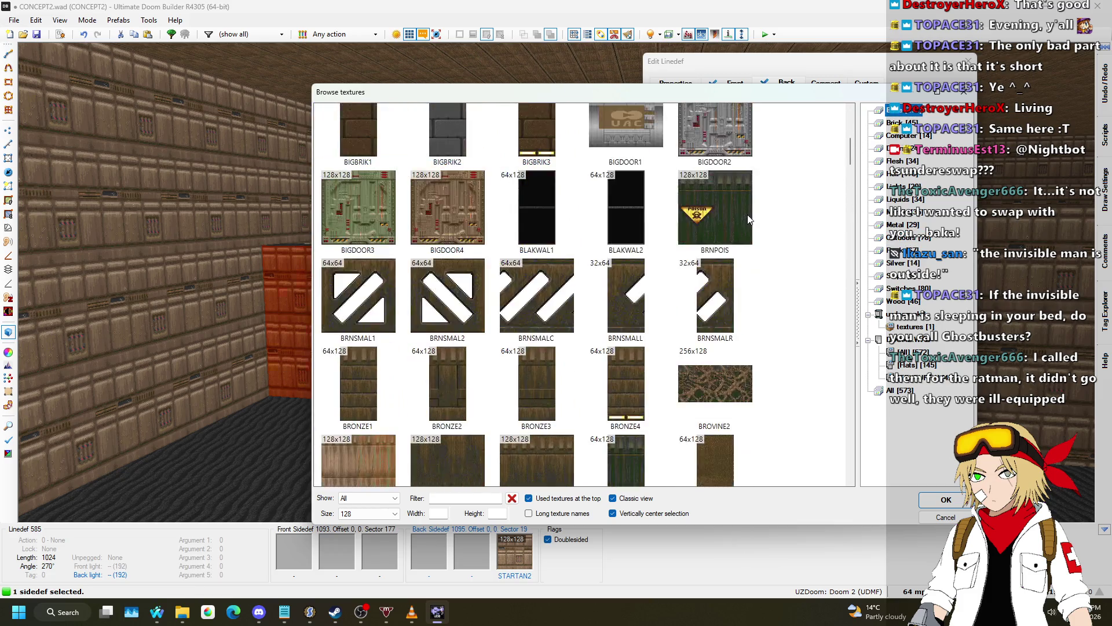
scroll(749, 210, down, 1)
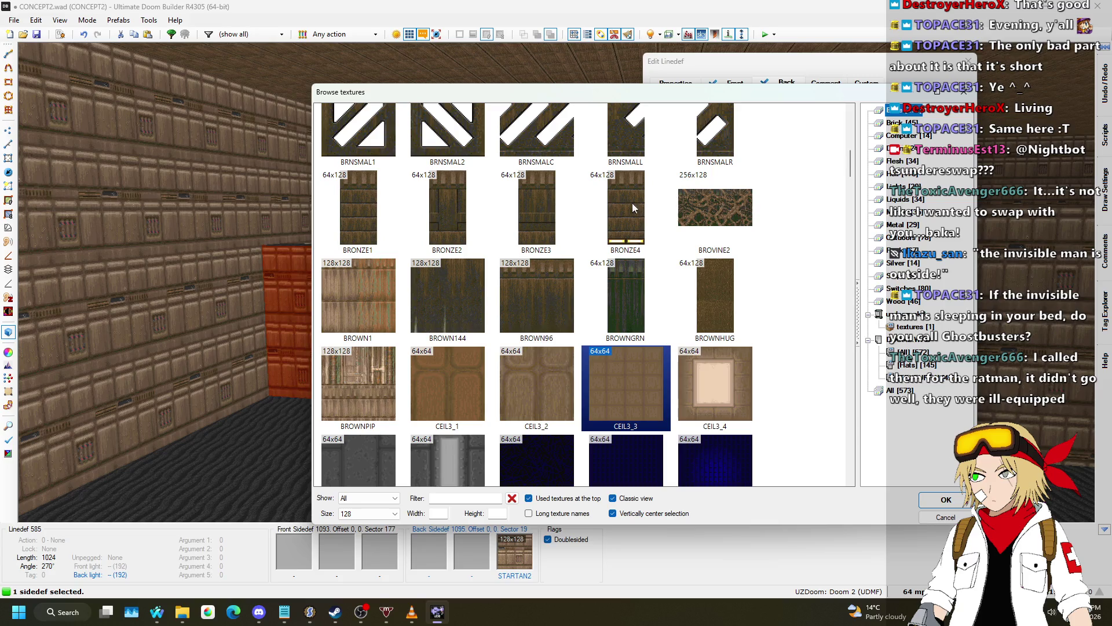
double_click(370, 223)
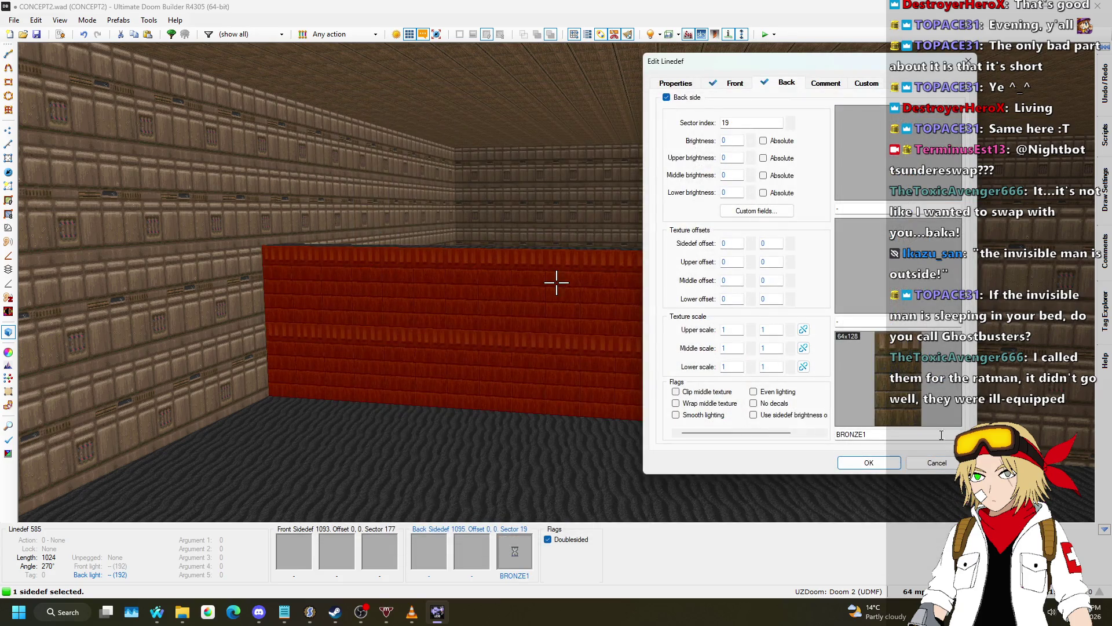
click(881, 461)
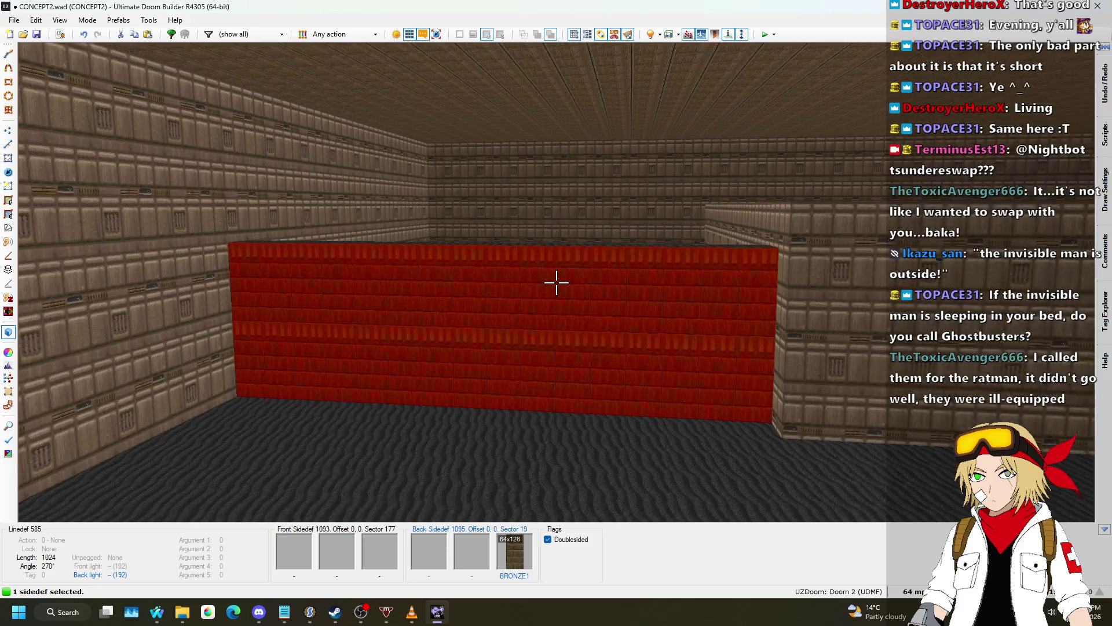
- Paste BRONZE1 onto the next platform wall, then open the ledge floor's properties
key(ctrl+c)
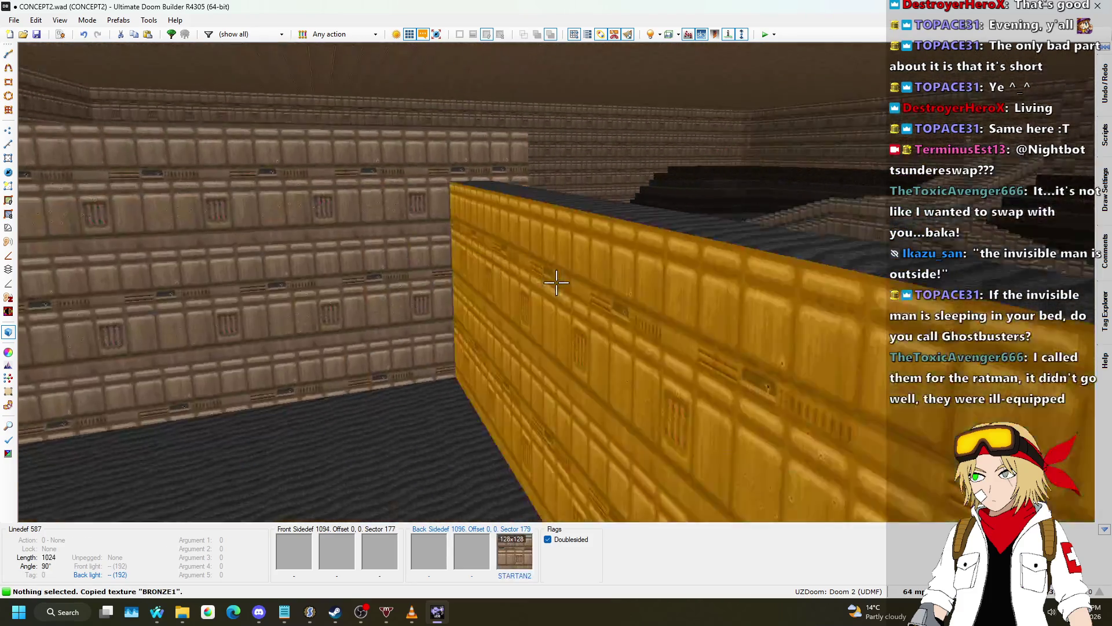
key(ctrl+v)
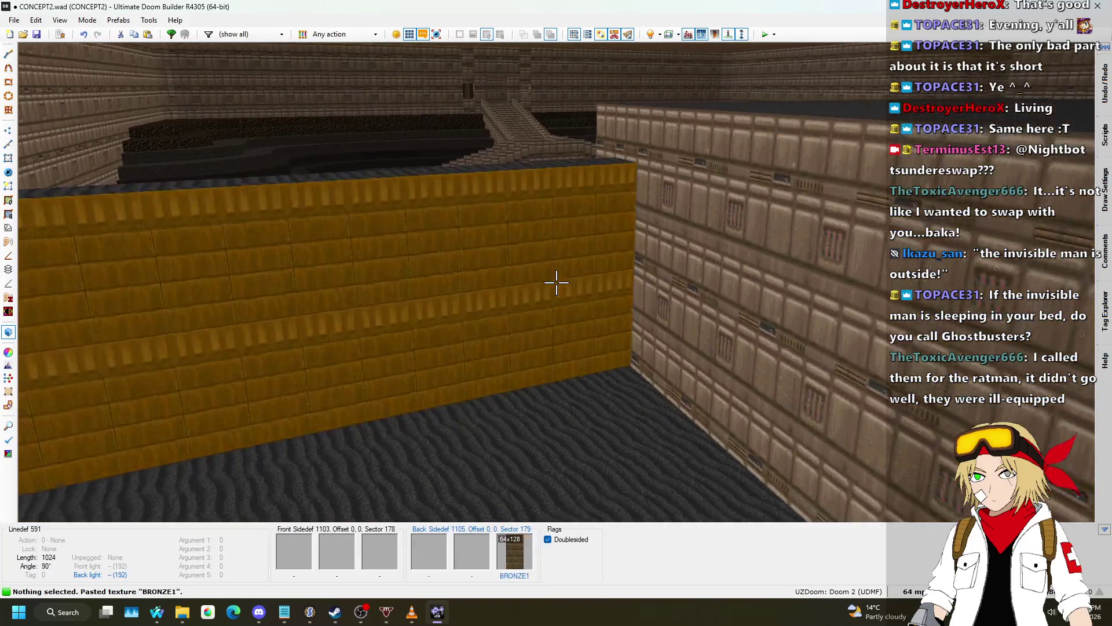
key(w)
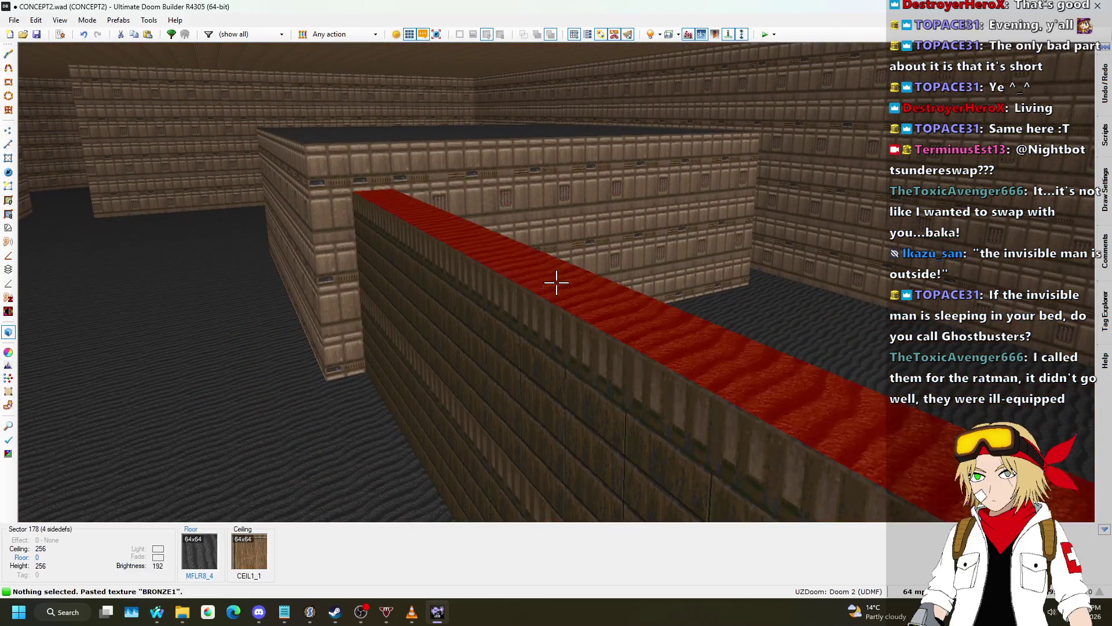
right_click(556, 282)
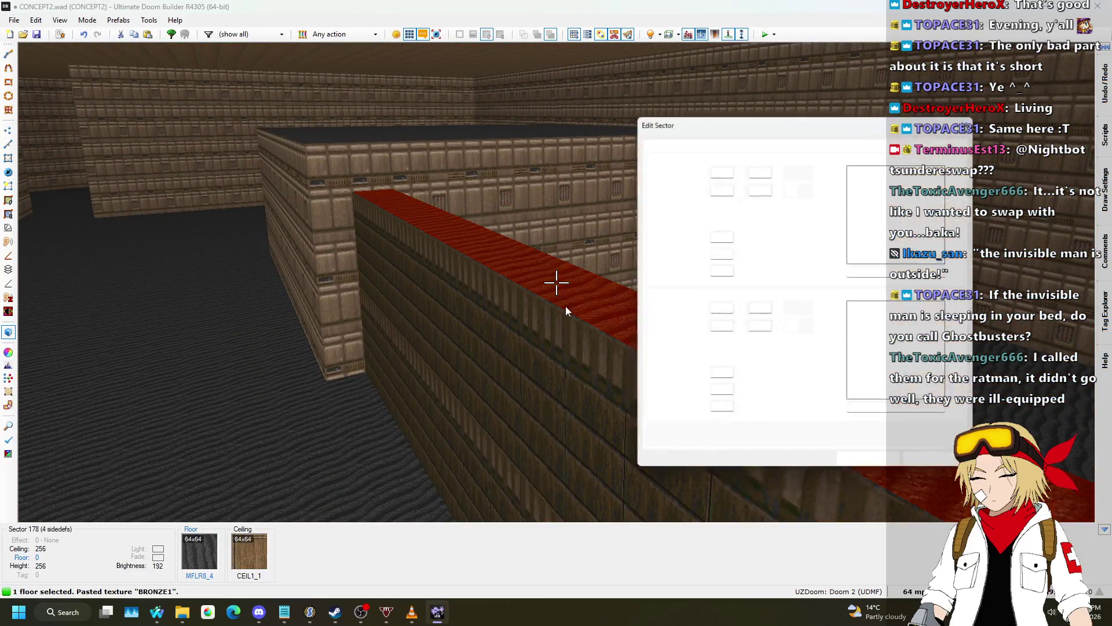
- Set the ledge floor to CEIL5_2, paste it onto the dark box's floor, and return to 2D
scroll(831, 157, down, 3)
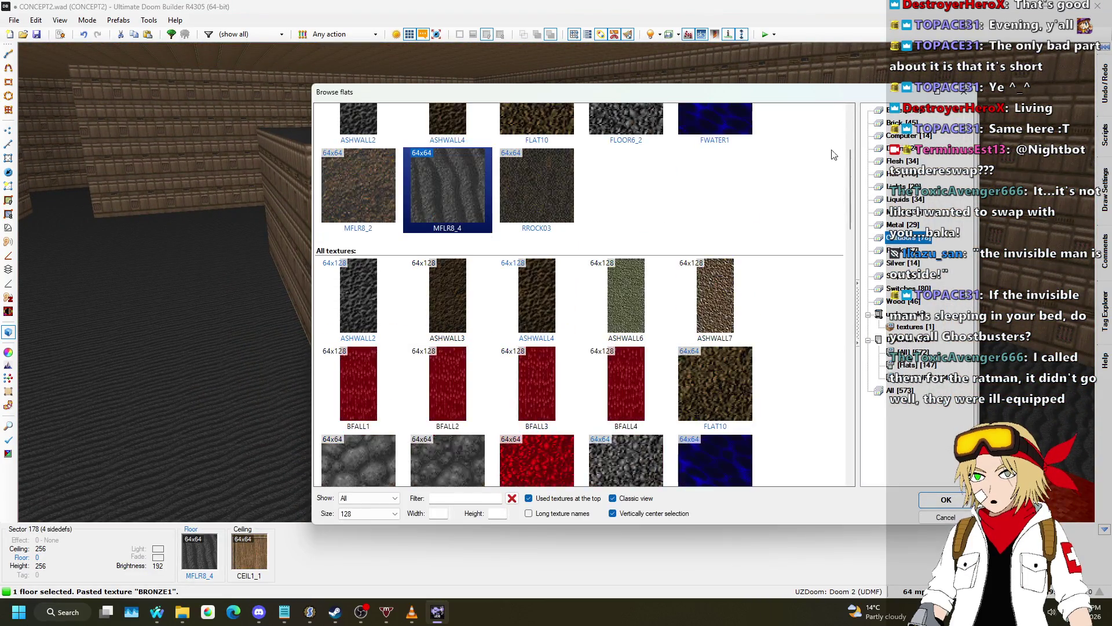
scroll(660, 191, down, 10)
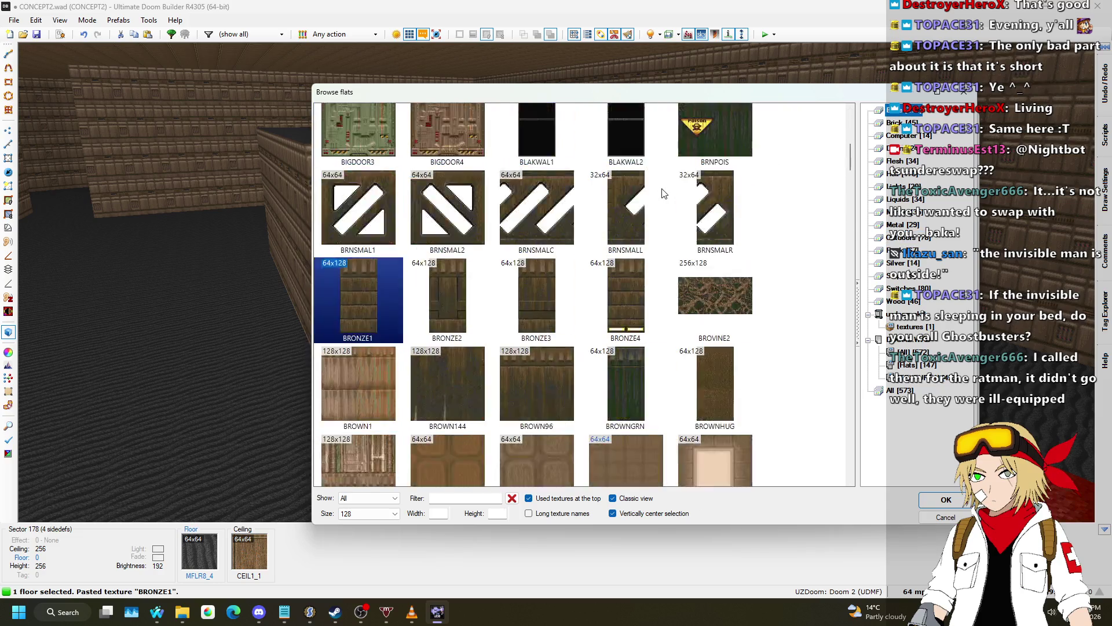
scroll(631, 321, down, 6)
click(456, 206)
double_click(457, 206)
click(893, 465)
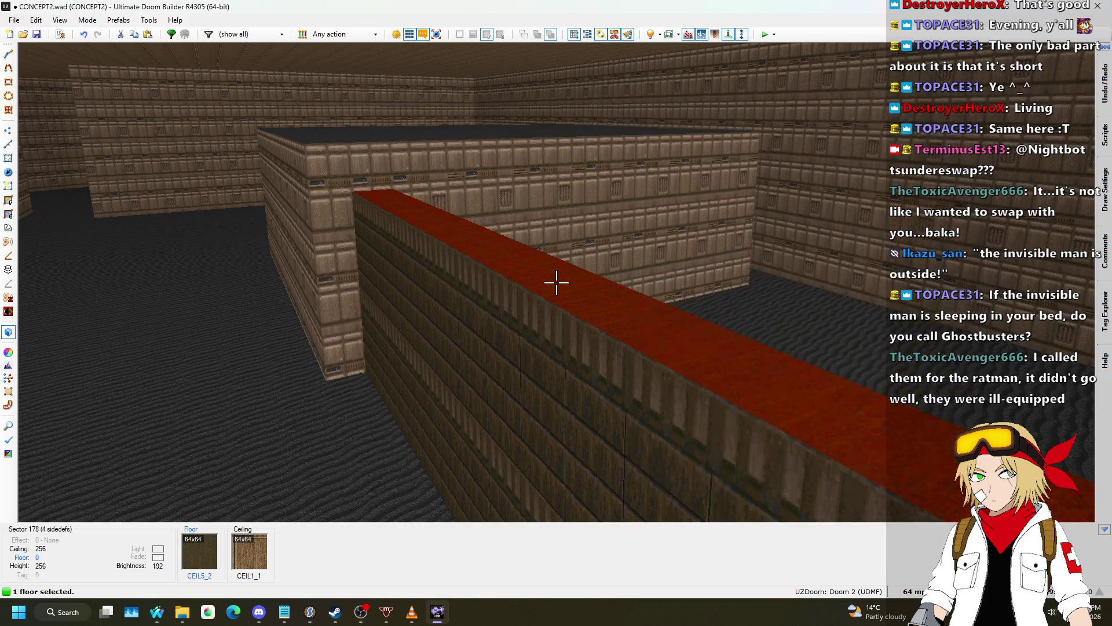
key(ctrl+c)
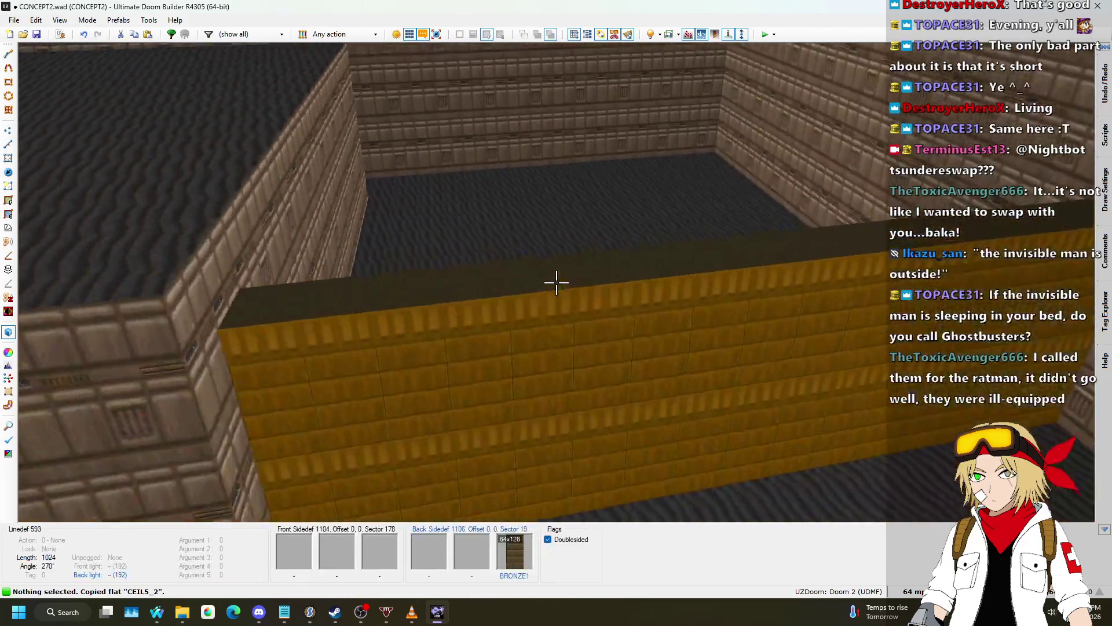
key(ctrl+v)
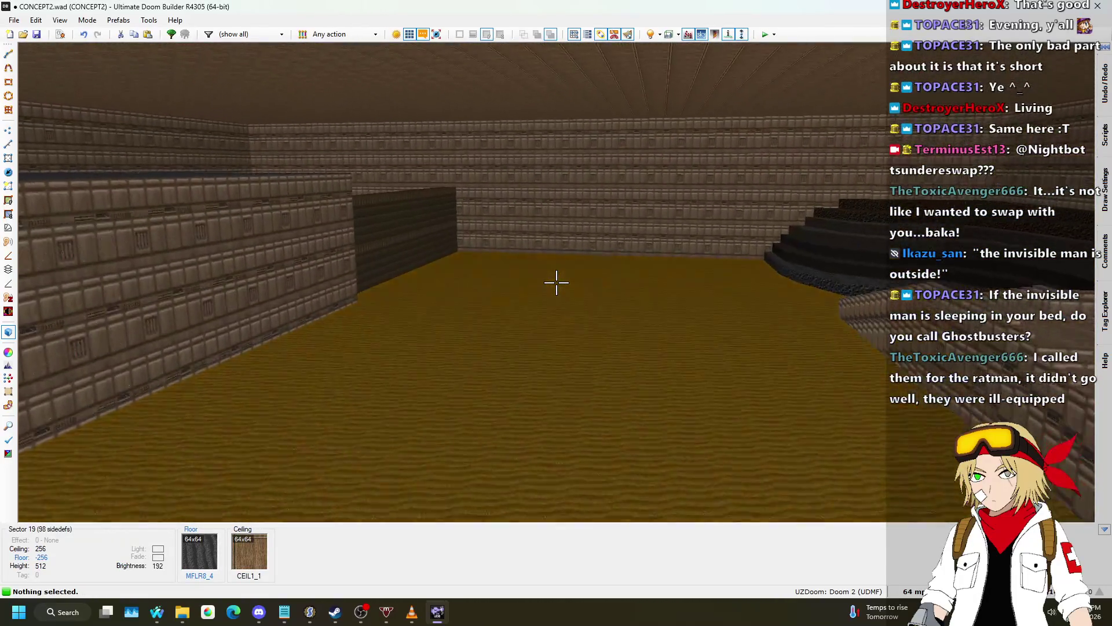
key(q)
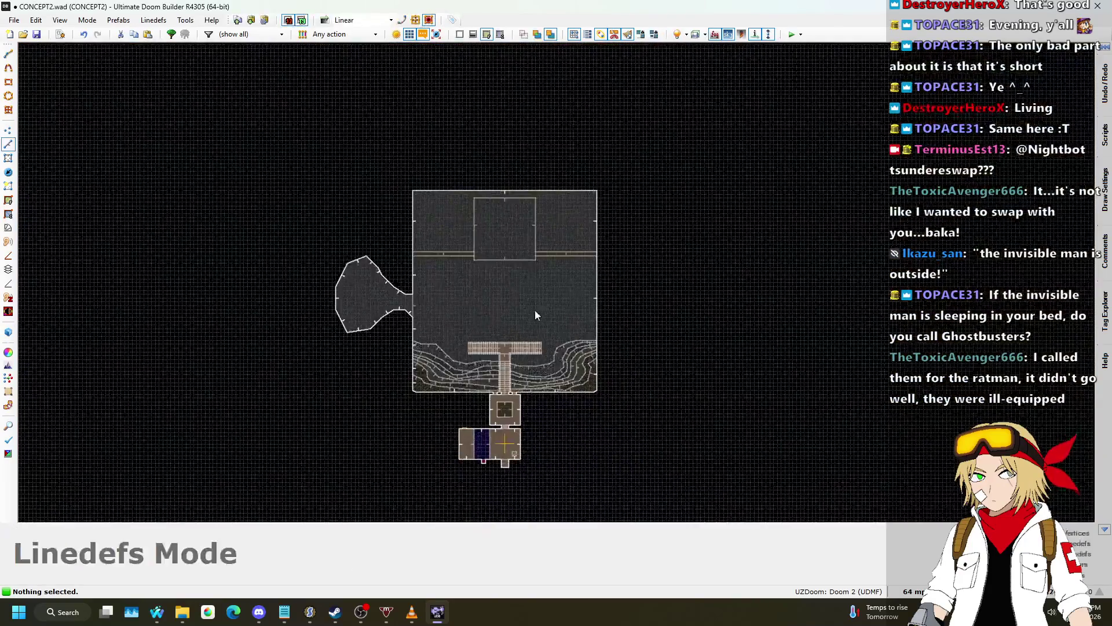
- In Vertices mode, pull the terrace corner vertex up along the east wall
click(10, 131)
scroll(636, 372, up, 4)
scroll(645, 416, down, 2)
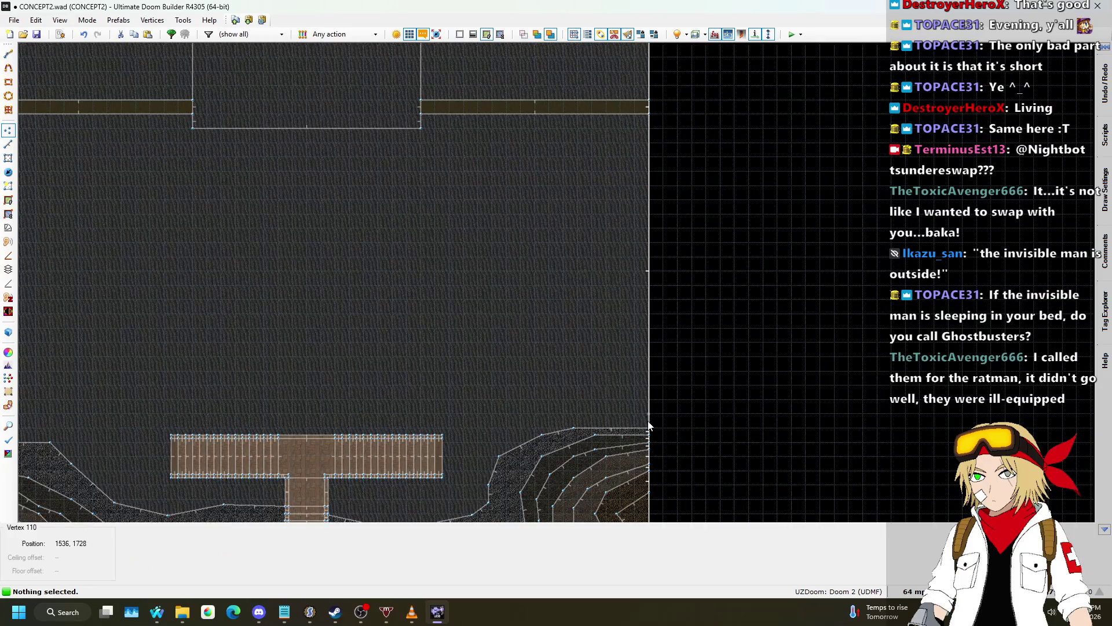
mouse_move(650, 431)
mouse_down()
mouse_move(640, 330)
mouse_move(647, 143)
mouse_up()
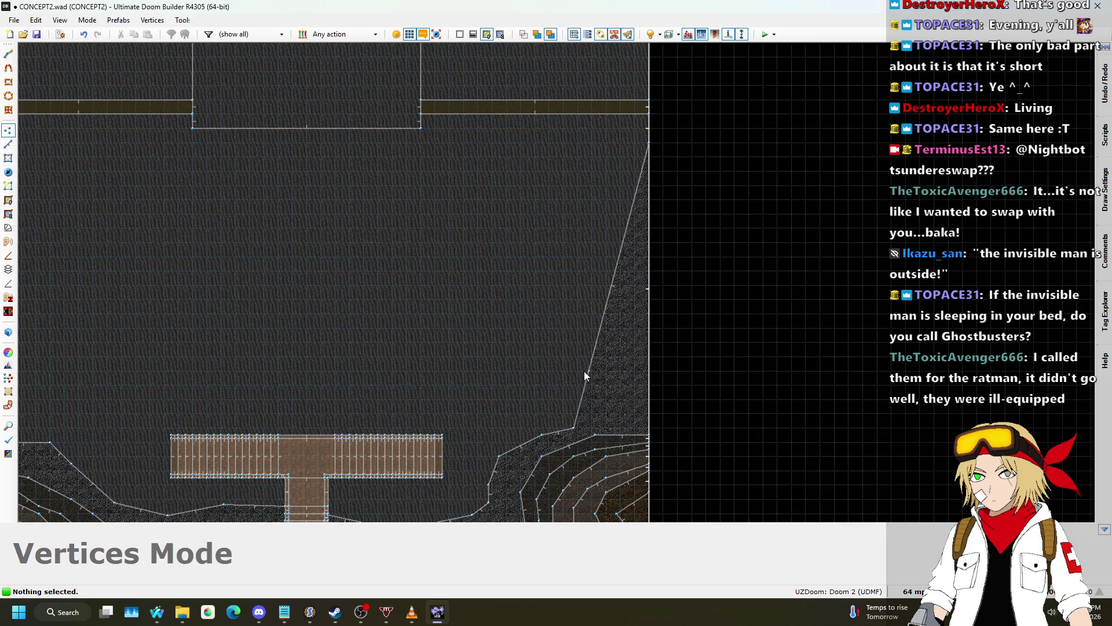
scroll(573, 427, up, 2)
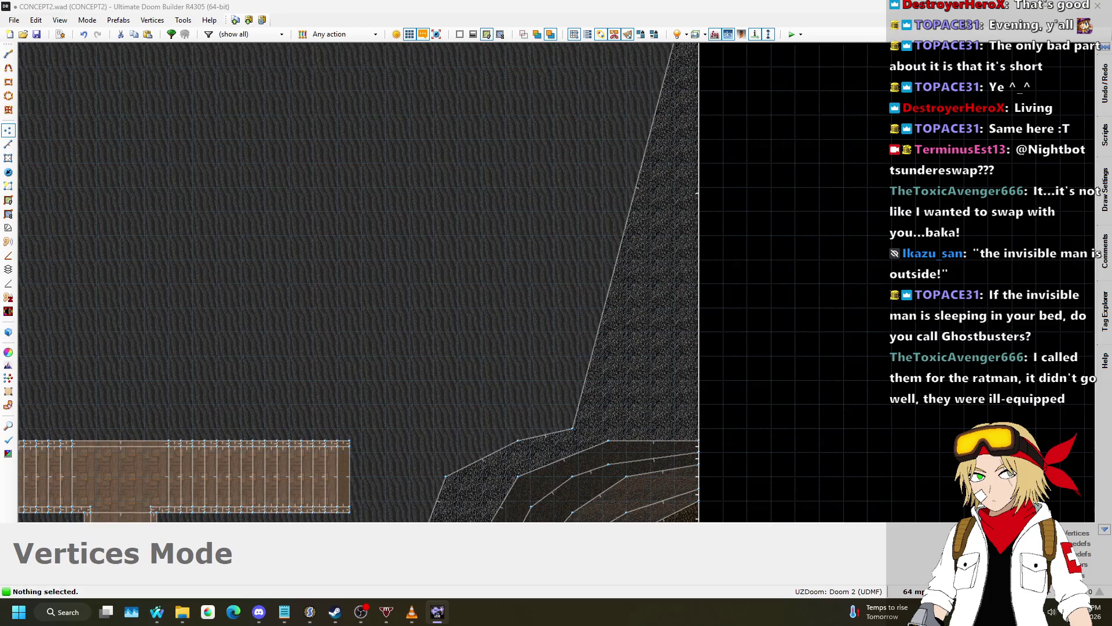
- Set the grid to 8 mp, then insert and drag vertices to bend the slanted edge
click(912, 590)
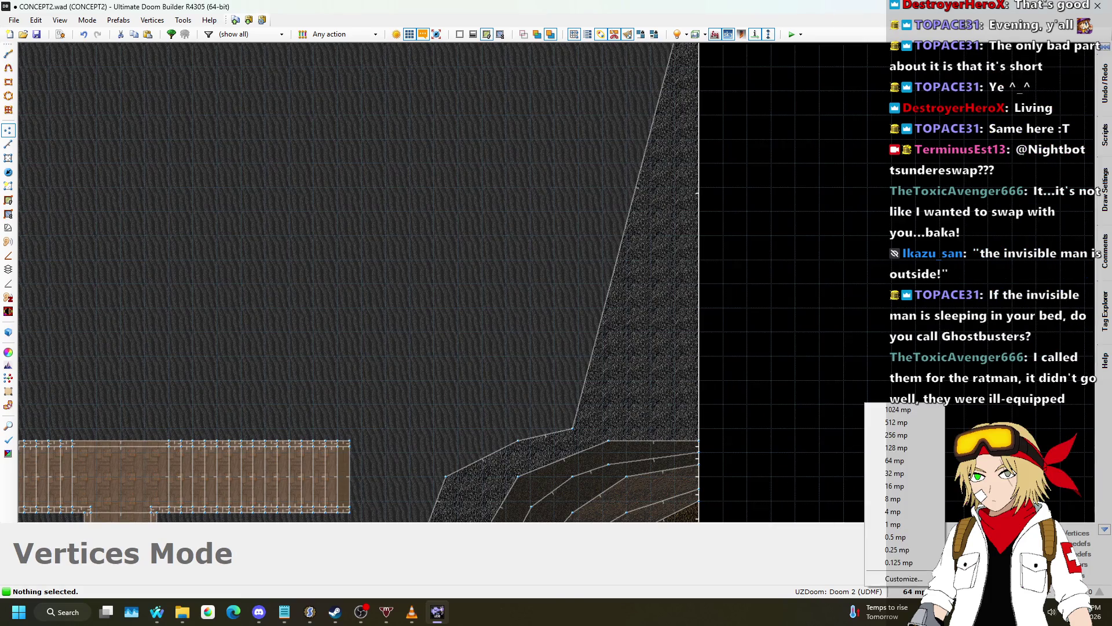
click(903, 499)
scroll(475, 410, down, 2)
mouse_move(503, 414)
mouse_down()
mouse_move(520, 395)
mouse_move(504, 340)
mouse_move(489, 416)
mouse_up()
mouse_move(509, 330)
mouse_down()
mouse_move(534, 306)
mouse_move(523, 360)
mouse_up()
drag(547, 272, 565, 268)
key(Insert)
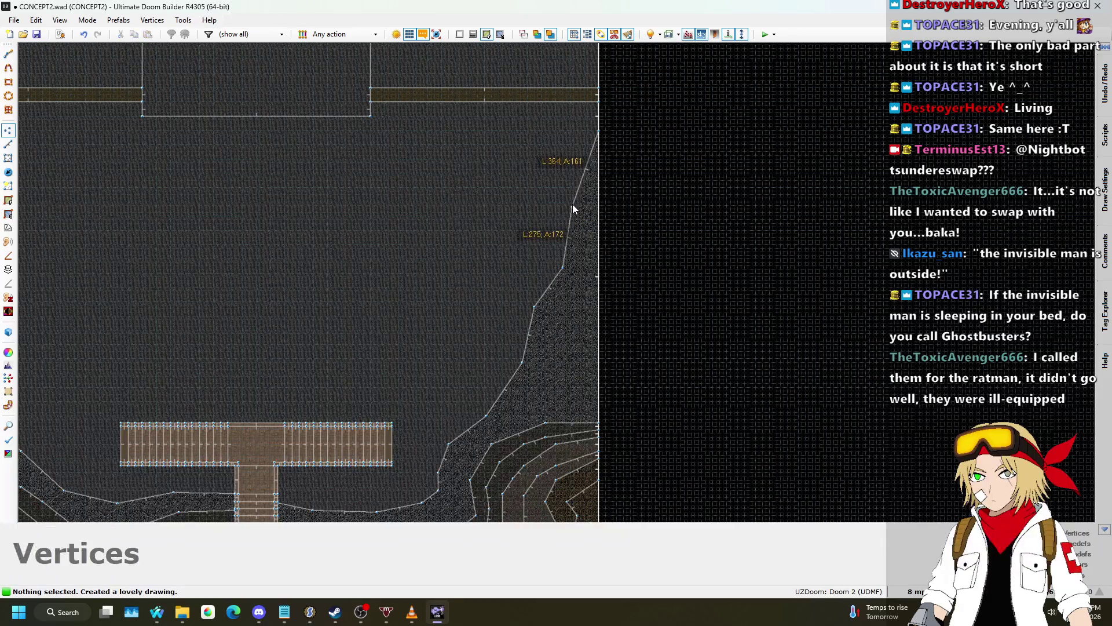
scroll(582, 157, up, 3)
scroll(585, 133, down, 4)
scroll(557, 260, up, 3)
mouse_move(541, 372)
mouse_down()
mouse_move(573, 249)
mouse_move(613, 158)
mouse_move(606, 124)
mouse_up()
scroll(606, 211, down, 2)
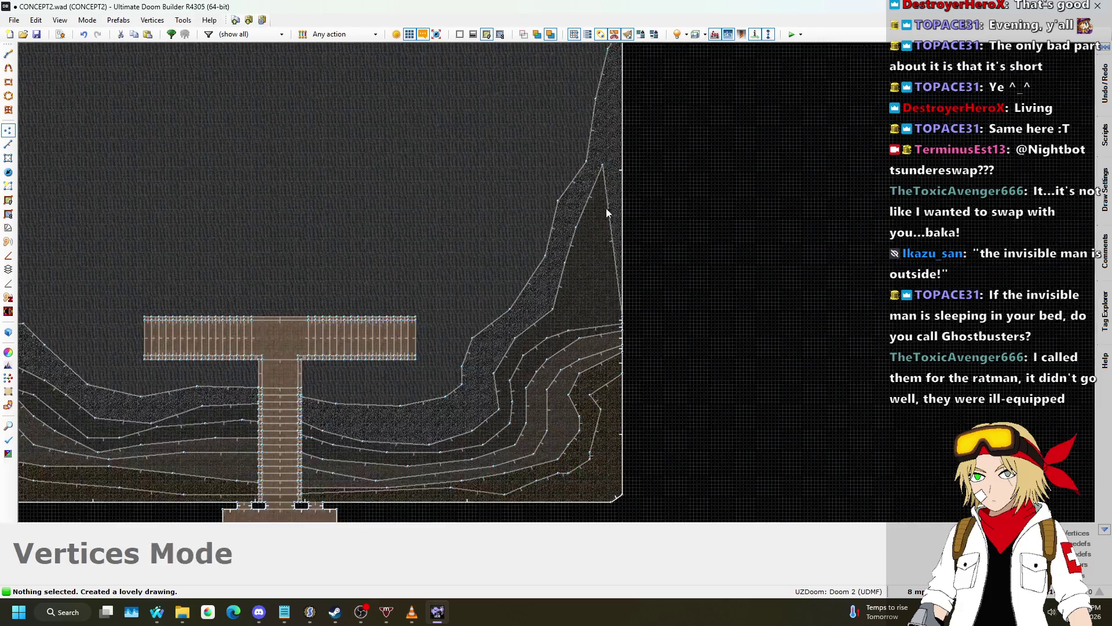
- Raise an east-edge vertex and add bends along the terrace strip's right edge
mouse_move(628, 355)
mouse_down()
mouse_move(623, 131)
mouse_move(632, 163)
mouse_move(634, 62)
mouse_move(611, 99)
mouse_move(615, 72)
mouse_up()
scroll(625, 145, down, 3)
scroll(634, 87, up, 5)
scroll(615, 72, down, 2)
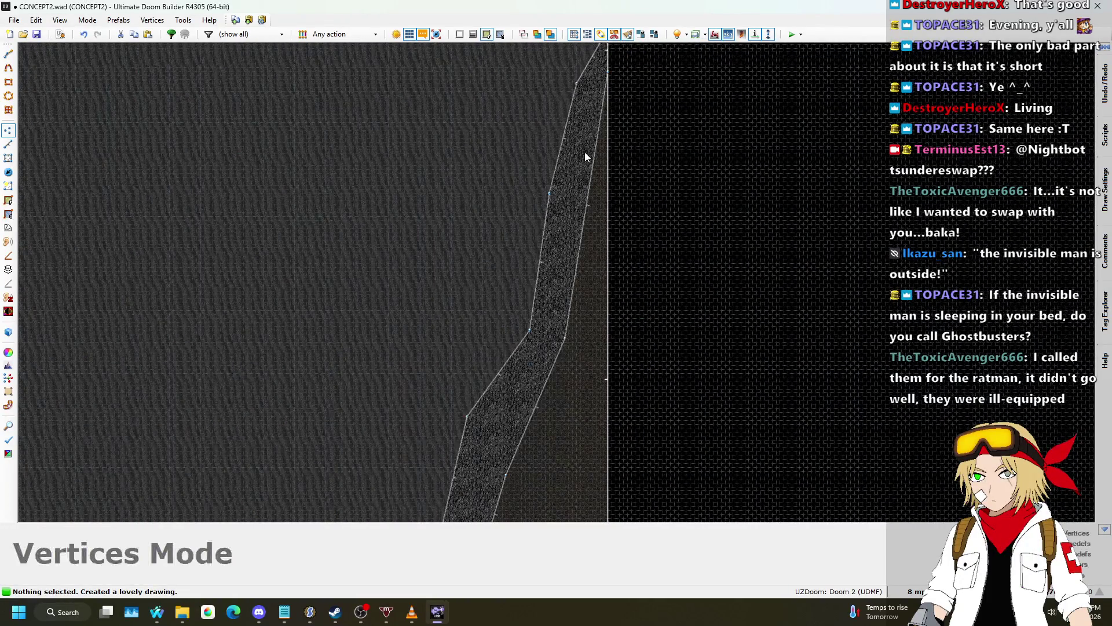
drag(590, 163, 583, 146)
drag(581, 213, 569, 211)
drag(593, 119, 595, 103)
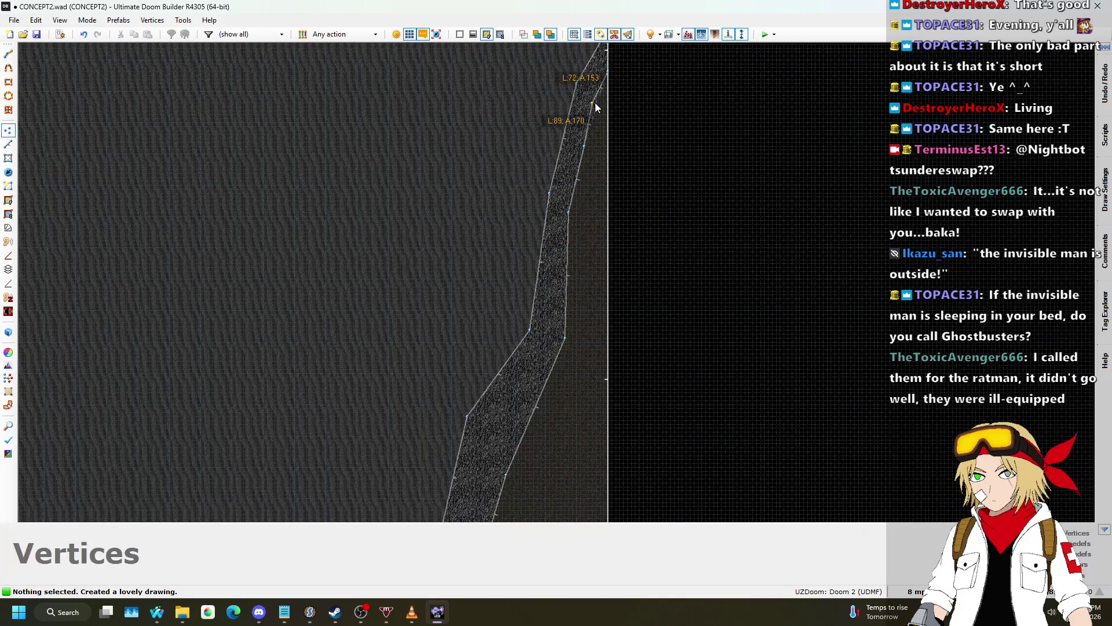
scroll(603, 134, down, 5)
scroll(583, 221, up, 5)
drag(582, 213, 586, 216)
scroll(617, 147, down, 5)
scroll(635, 92, up, 3)
scroll(605, 234, down, 2)
scroll(582, 338, up, 3)
- Pull the strip vertices upward, flatten the triangle's right edge, and delete the unwanted vertex
drag(551, 311, 565, 265)
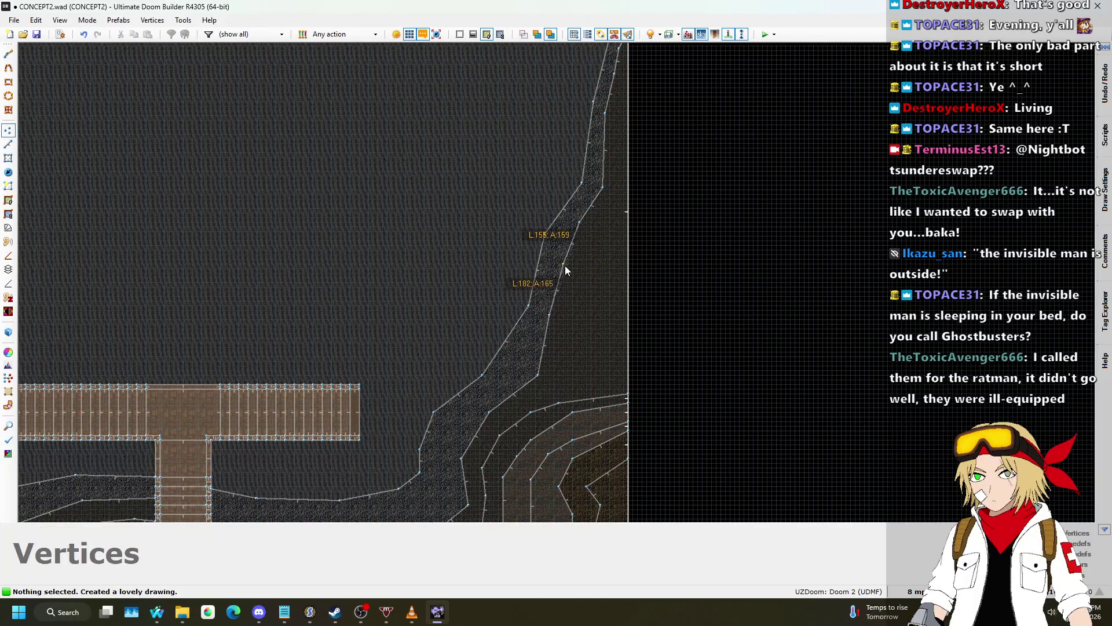
mouse_move(556, 394)
mouse_down()
mouse_move(556, 384)
mouse_move(578, 396)
mouse_move(582, 338)
mouse_move(571, 343)
mouse_move(590, 292)
mouse_move(582, 289)
mouse_up()
drag(598, 331, 598, 248)
drag(605, 307, 620, 227)
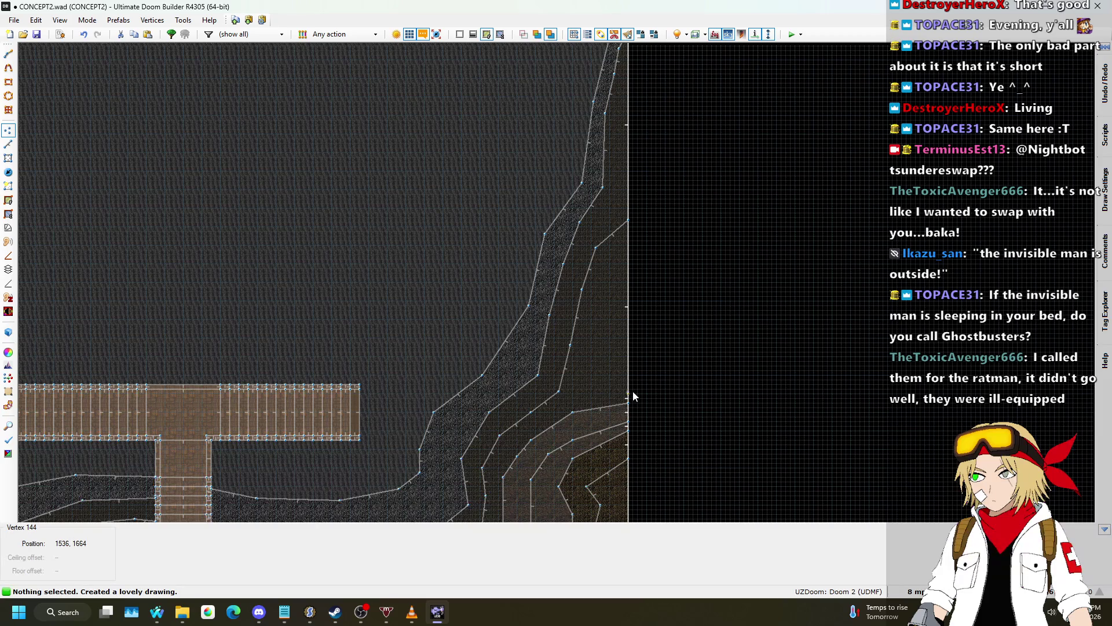
key(Delete)
scroll(634, 270, up, 3)
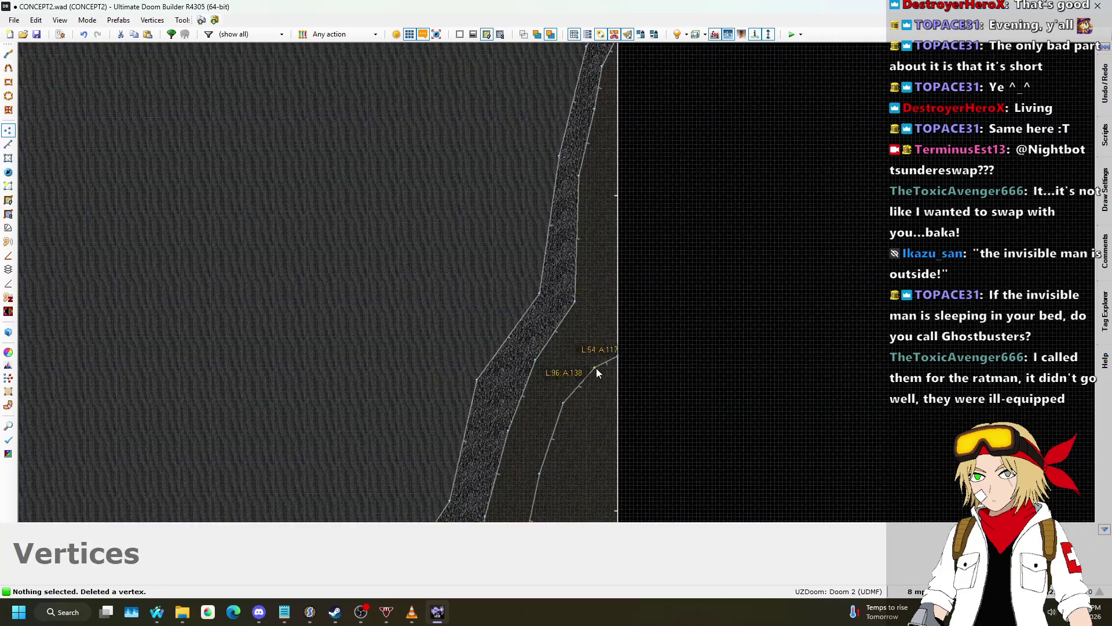
drag(617, 354, 619, 96)
drag(608, 147, 602, 143)
scroll(640, 153, down, 5)
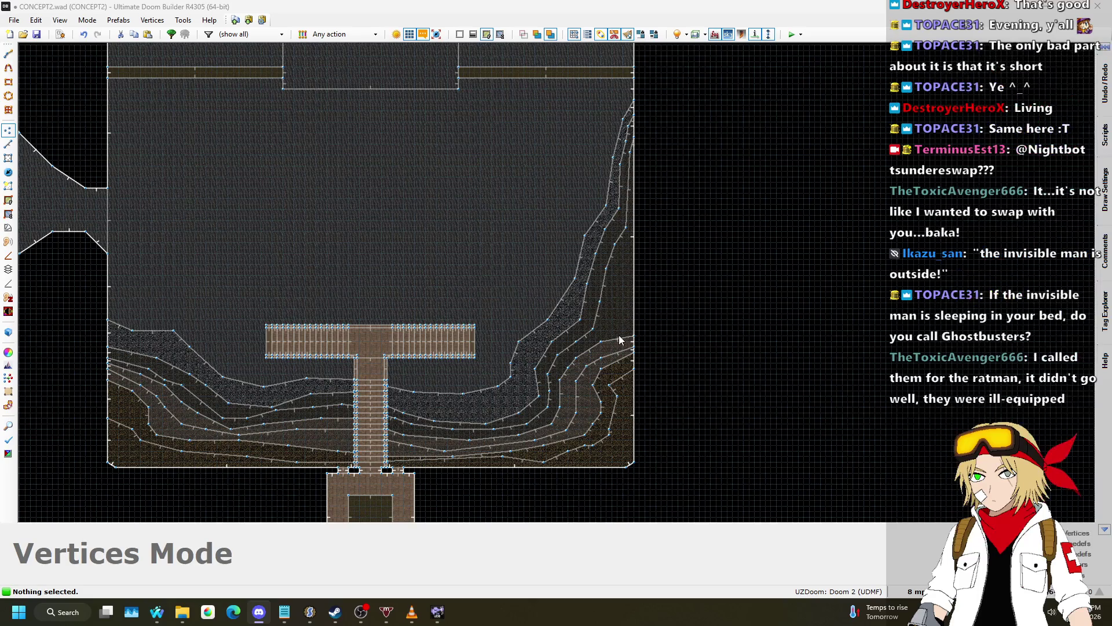
- Bend the shoreline line upward and straighten its kink into a parallel ledge
scroll(597, 301, down, 2)
scroll(560, 197, up, 2)
scroll(668, 355, down, 3)
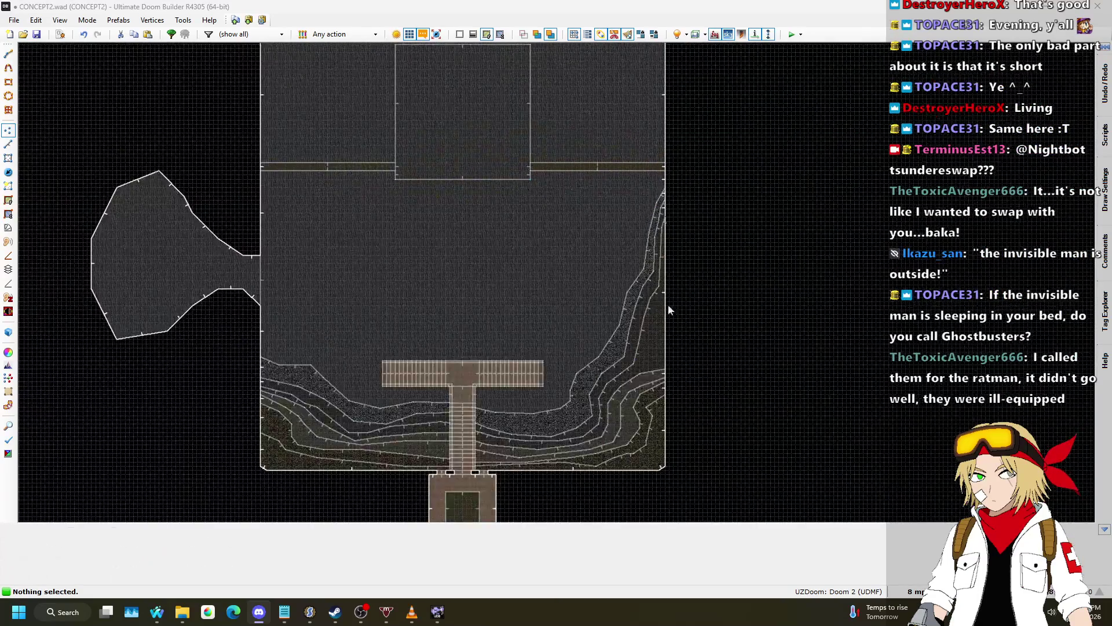
scroll(627, 401, up, 4)
mouse_move(640, 413)
mouse_down()
mouse_move(637, 352)
mouse_move(646, 372)
mouse_move(654, 284)
mouse_move(659, 274)
mouse_move(659, 325)
mouse_move(690, 153)
mouse_up()
scroll(655, 284, up, 2)
scroll(672, 352, down, 3)
scroll(683, 203, up, 4)
key(ctrl+z)
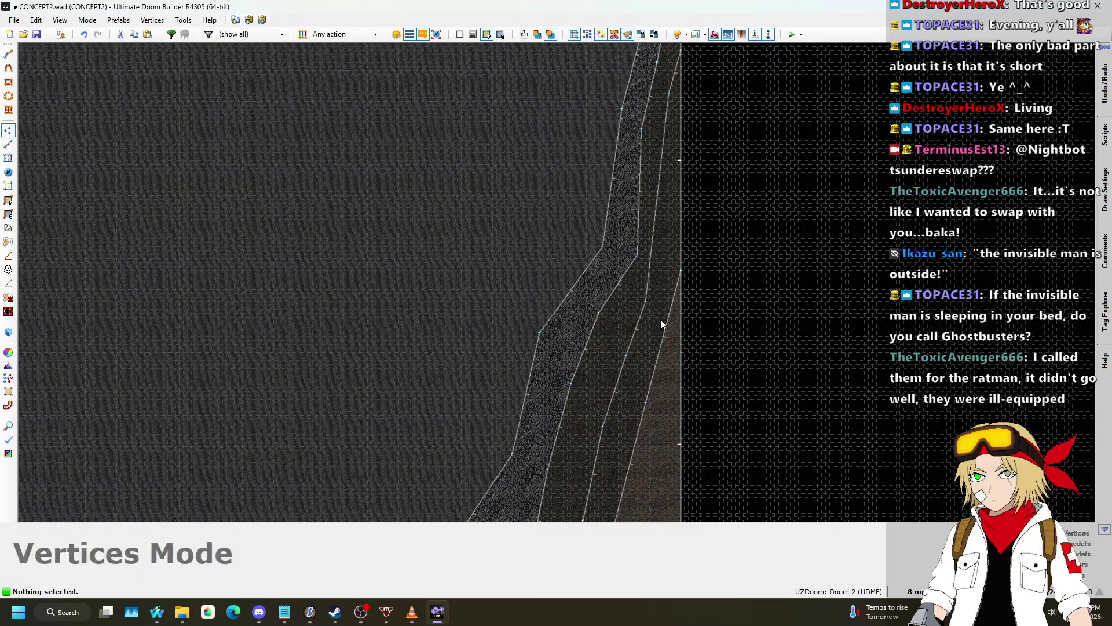
drag(664, 341, 676, 119)
scroll(672, 244, up, 2)
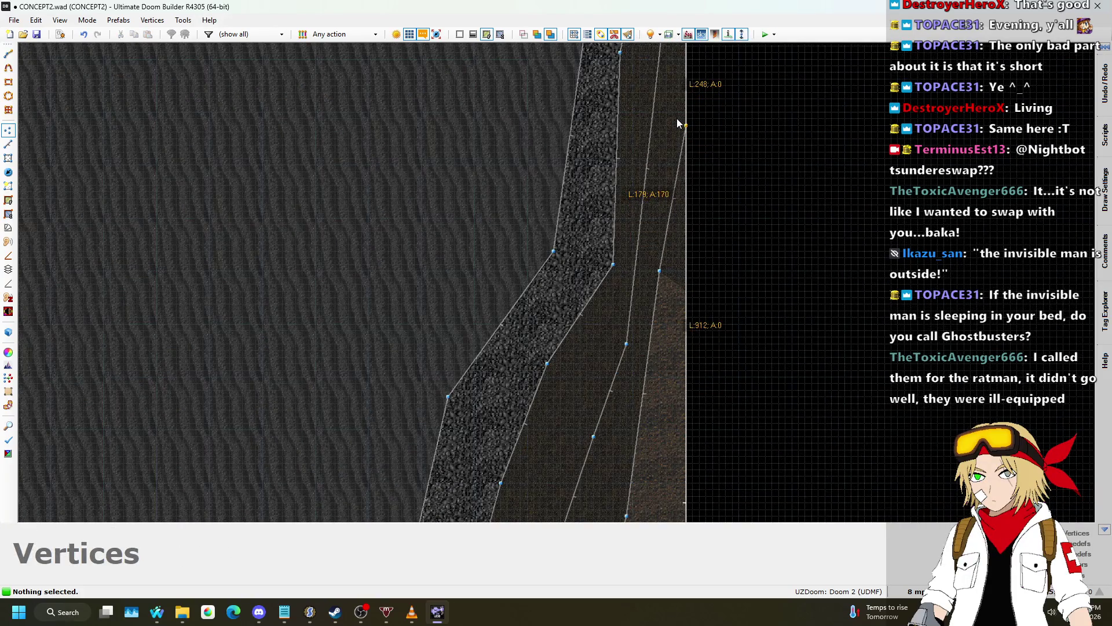
scroll(713, 112, down, 1)
scroll(713, 112, down, 3)
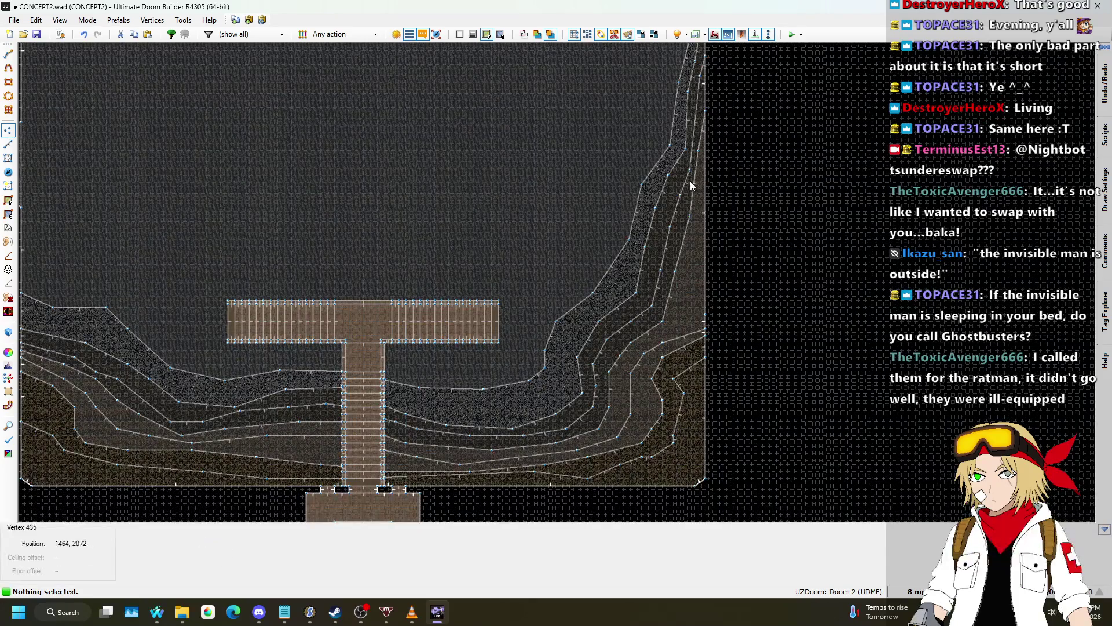
scroll(687, 191, down, 1)
scroll(685, 200, up, 4)
scroll(662, 154, down, 2)
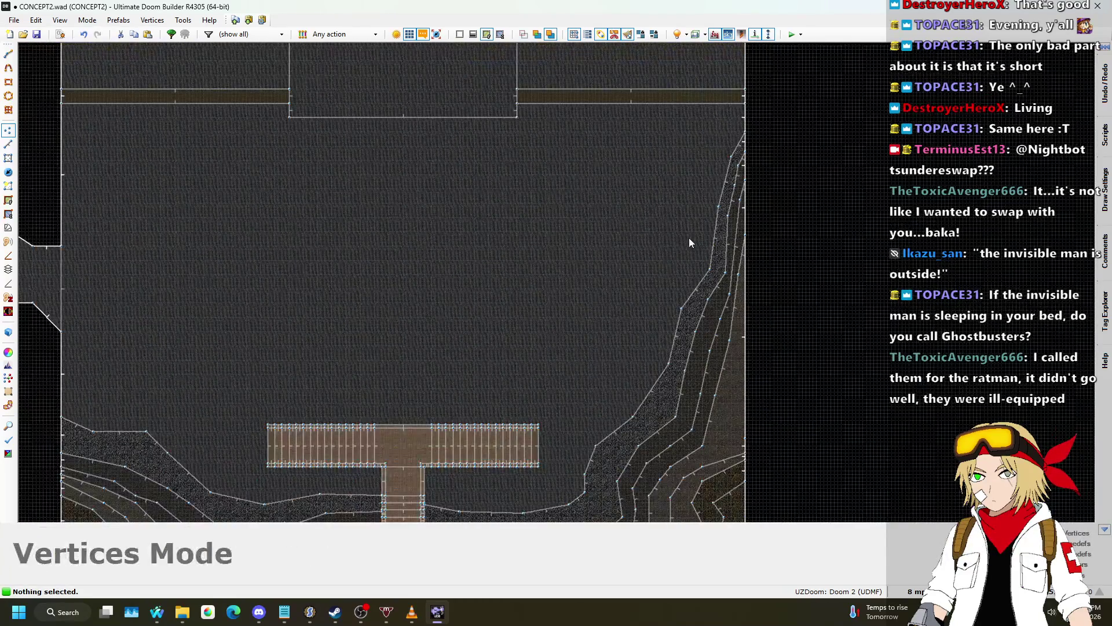
drag(719, 276, 700, 261)
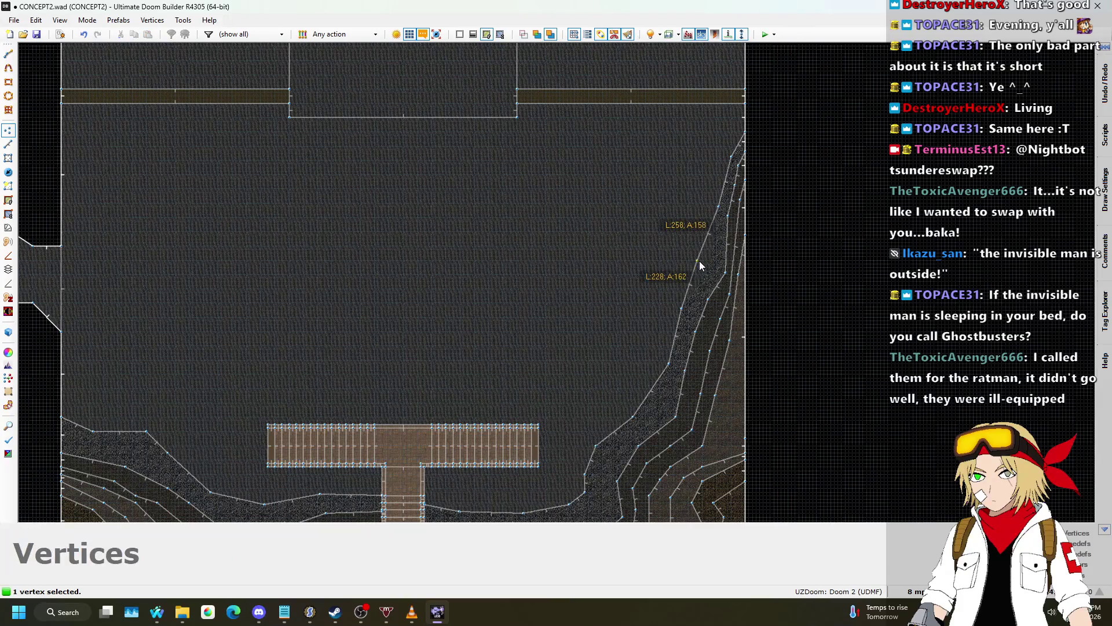
scroll(717, 206, up, 3)
scroll(717, 206, down, 5)
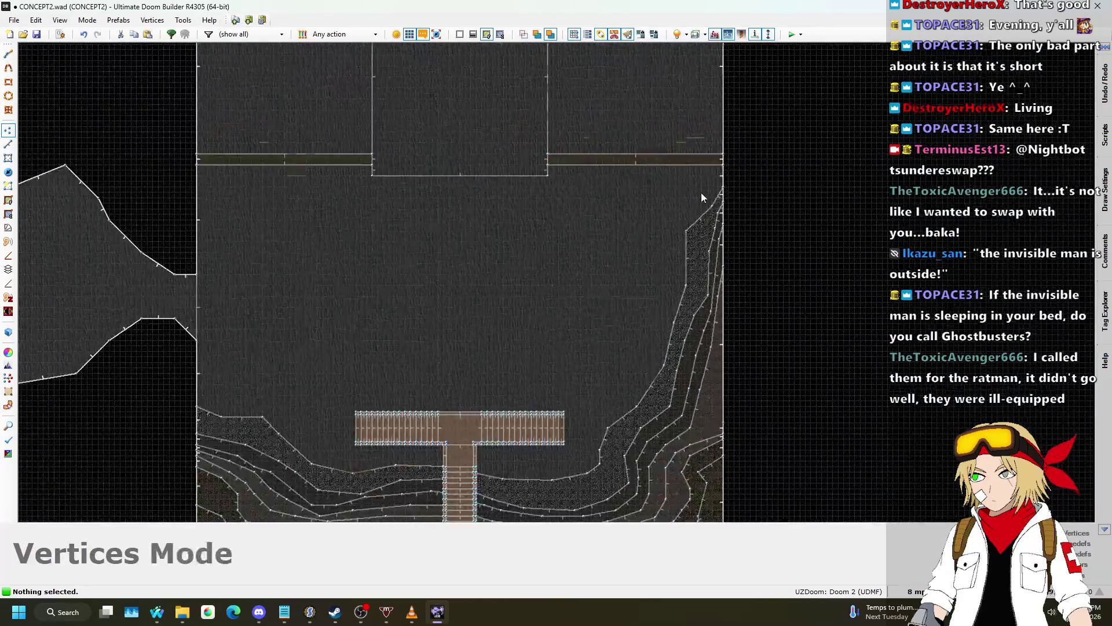
scroll(701, 192, up, 5)
- Bend the inner wall line and shift its vertices left to smooth the terrace
mouse_move(731, 270)
mouse_down()
mouse_move(732, 231)
mouse_move(717, 260)
mouse_up()
drag(721, 324, 701, 309)
drag(718, 417, 696, 416)
scroll(691, 353, down, 2)
scroll(705, 365, up, 2)
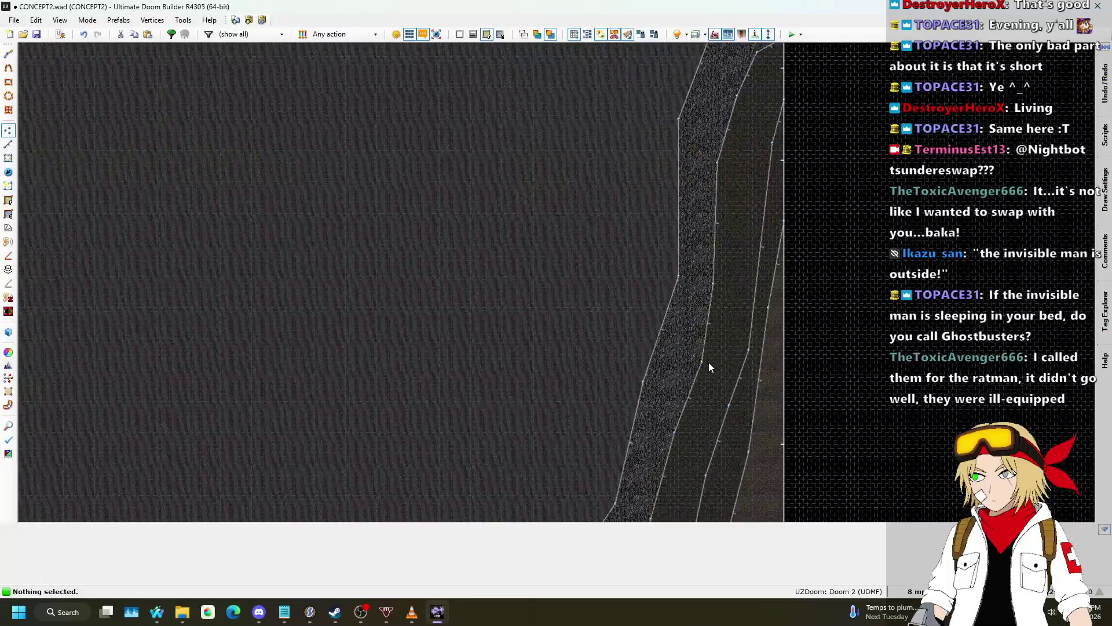
scroll(693, 336, down, 2)
key(v)
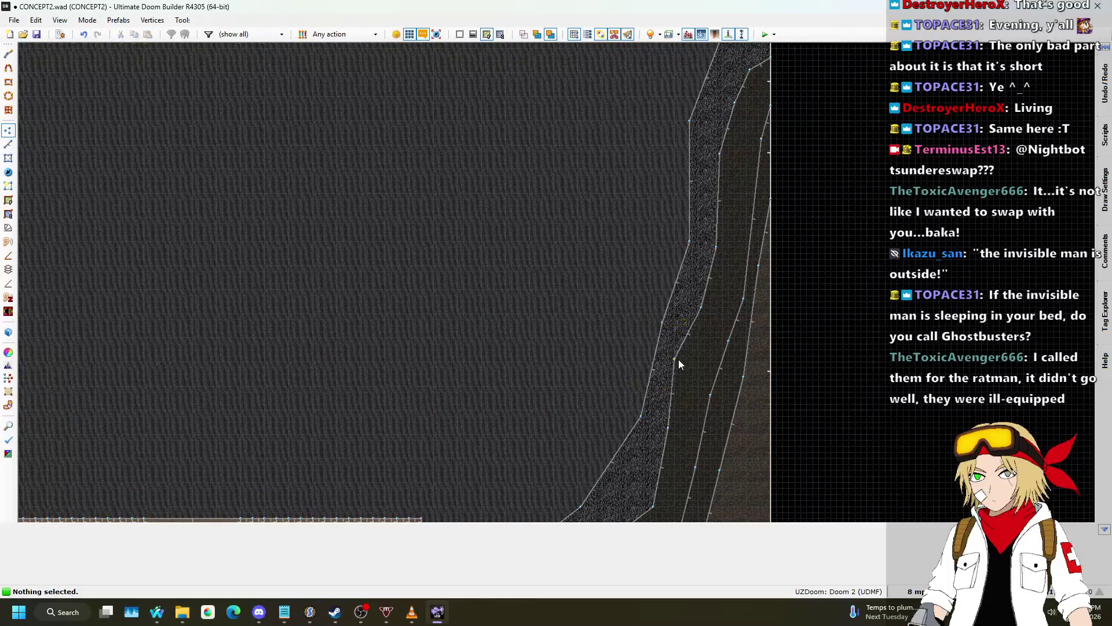
scroll(676, 358, down, 1)
drag(704, 385, 698, 384)
drag(710, 430, 693, 428)
drag(698, 479, 690, 470)
key(v)
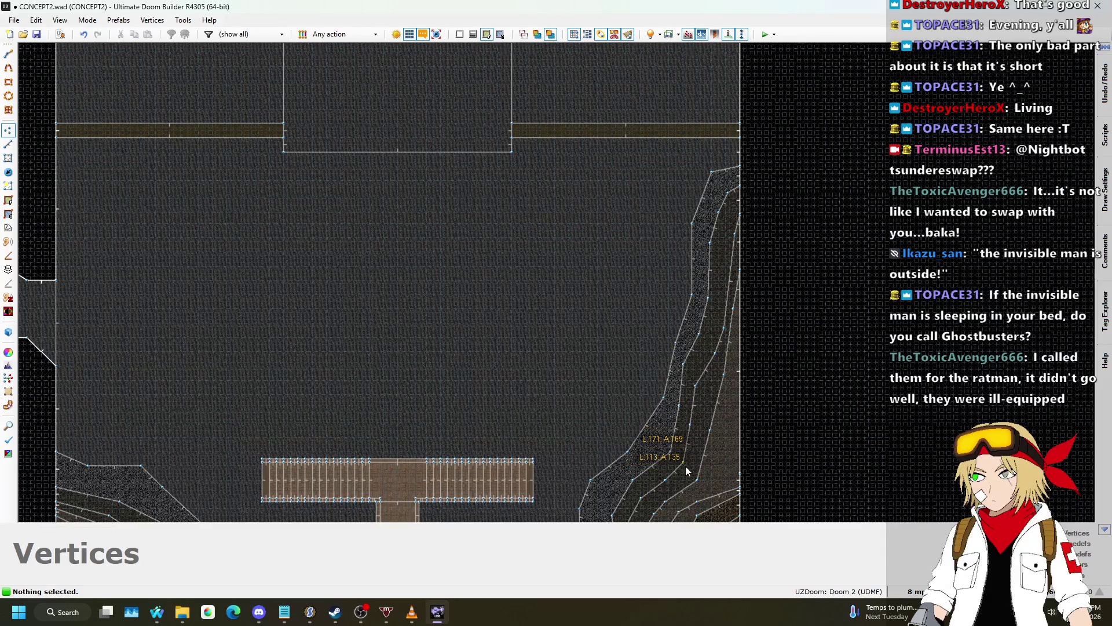
scroll(685, 466, up, 3)
scroll(674, 458, down, 5)
key(v)
scroll(700, 387, up, 4)
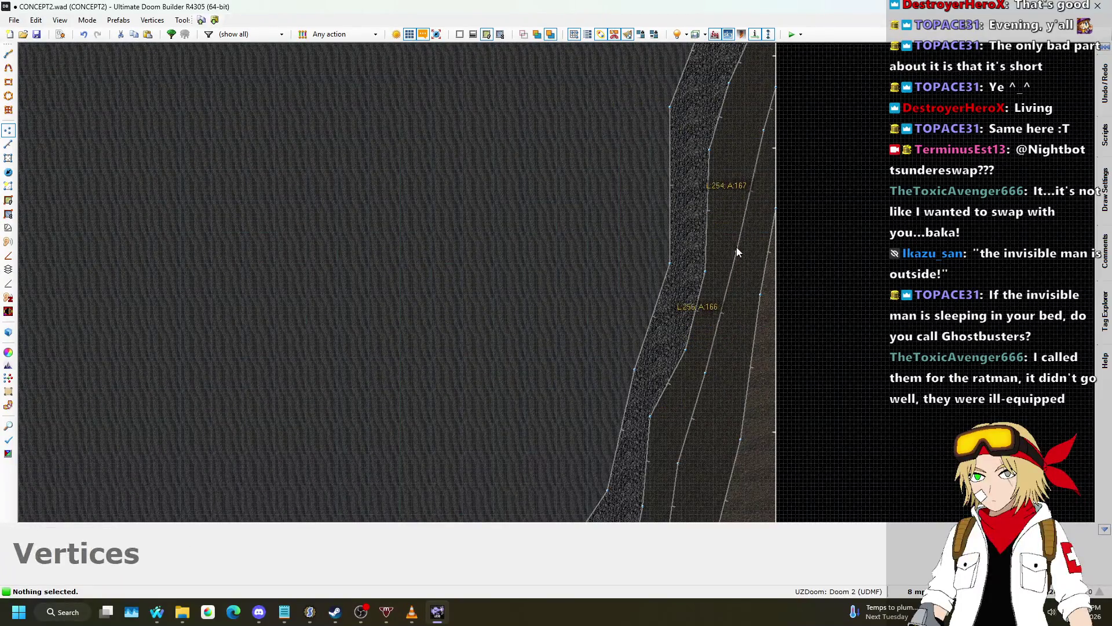
scroll(748, 204, down, 2)
scroll(748, 210, up, 2)
key(v)
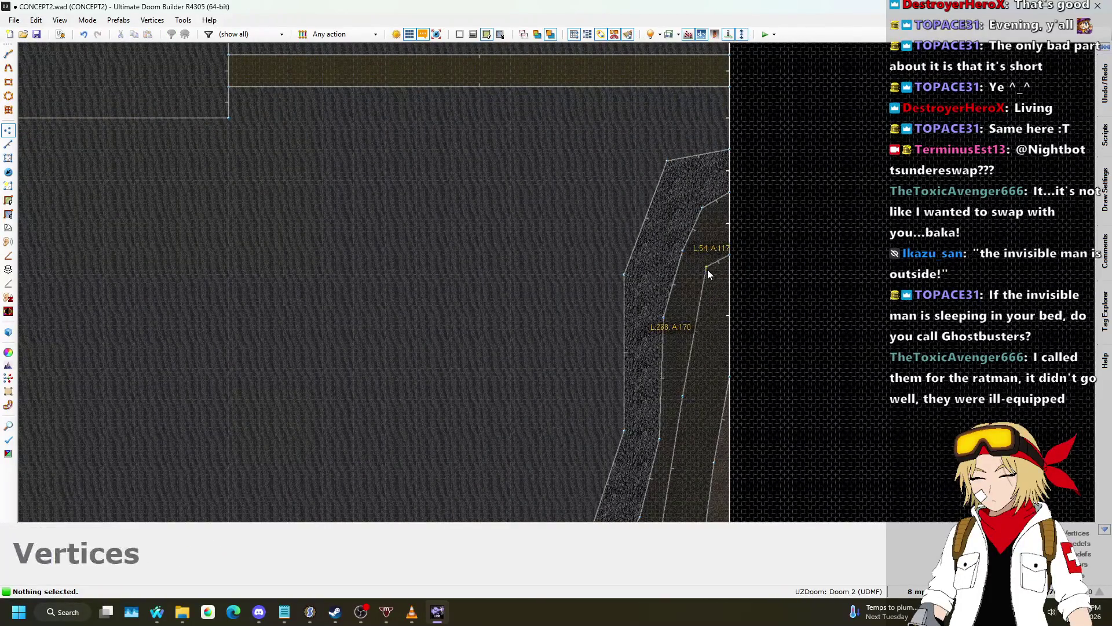
key(v)
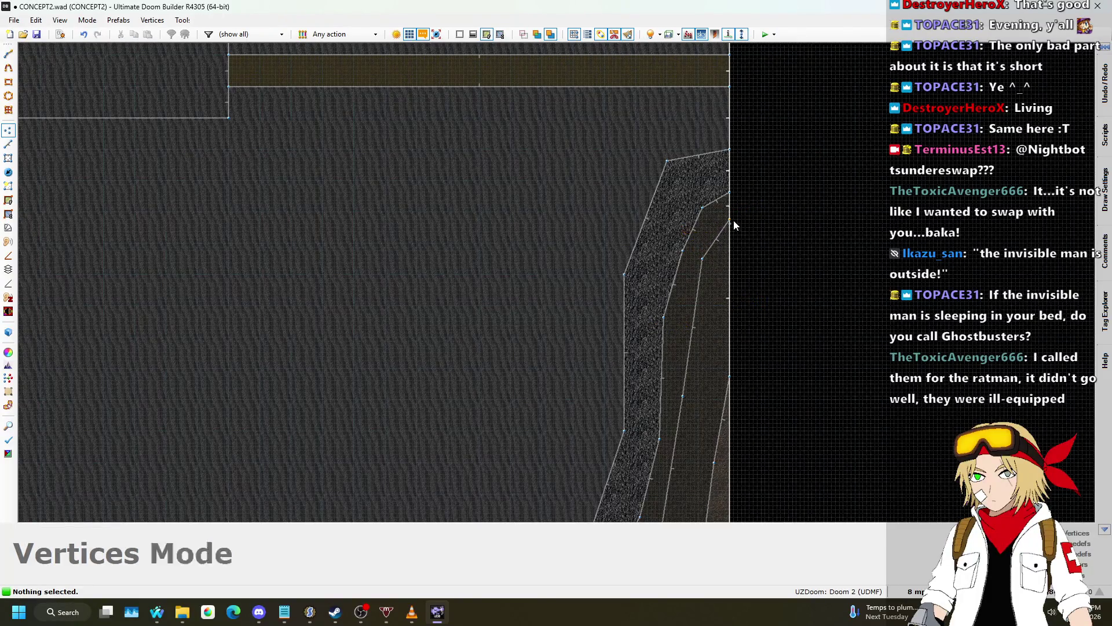
scroll(733, 220, down, 2)
scroll(712, 267, up, 2)
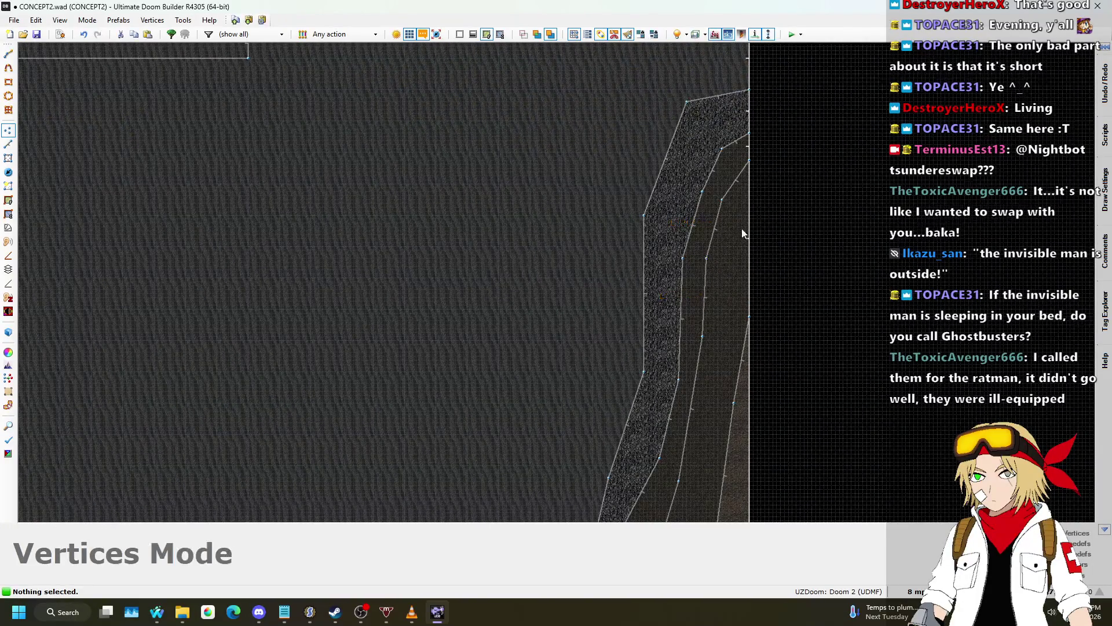
scroll(740, 231, down, 2)
mouse_move(159, 610)
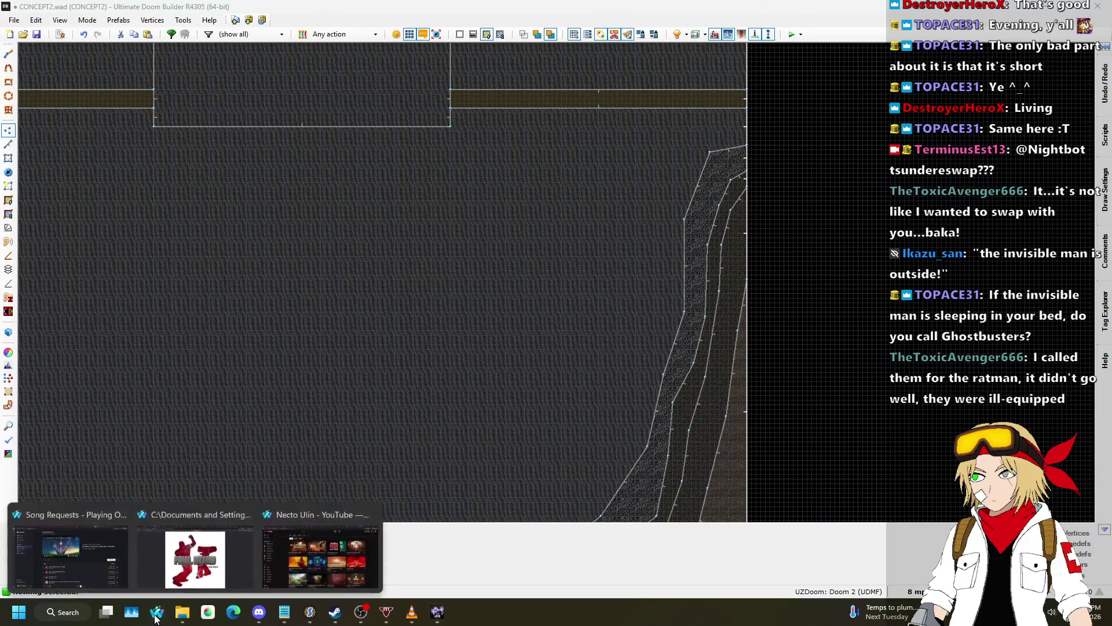
click(121, 560)
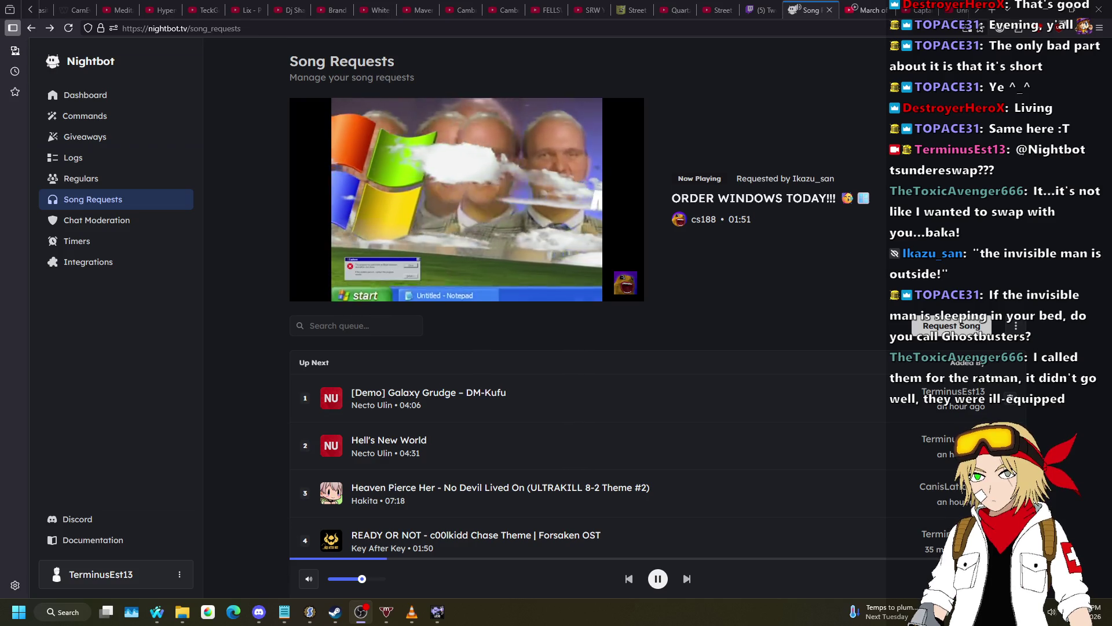
click(439, 613)
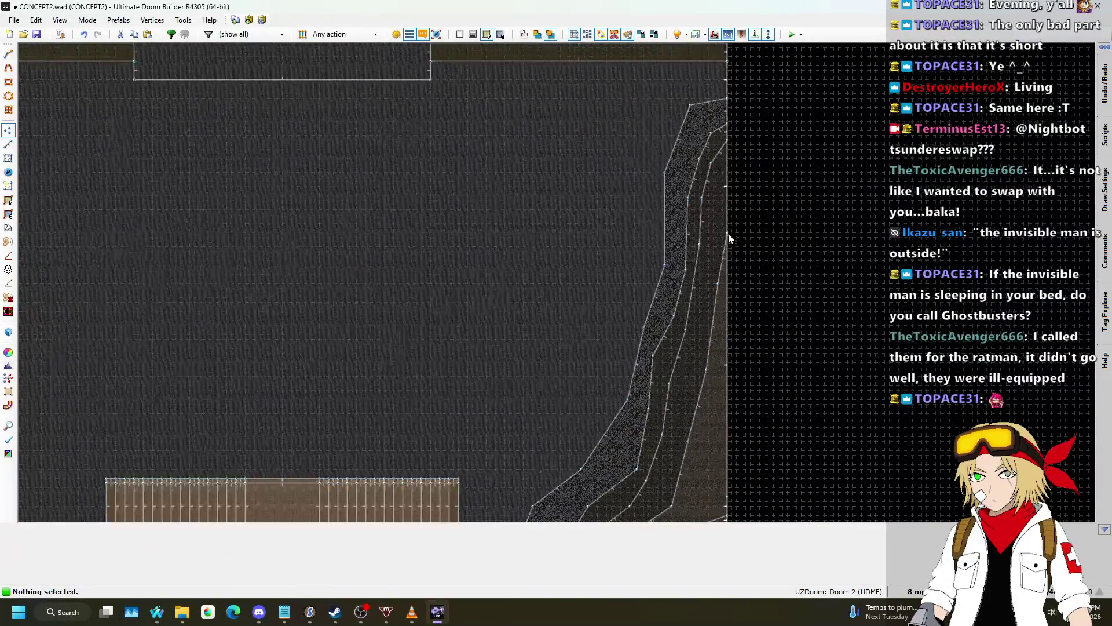
- Nudge the east-side terrace vertices, one slightly left and one right
scroll(728, 175, up, 1)
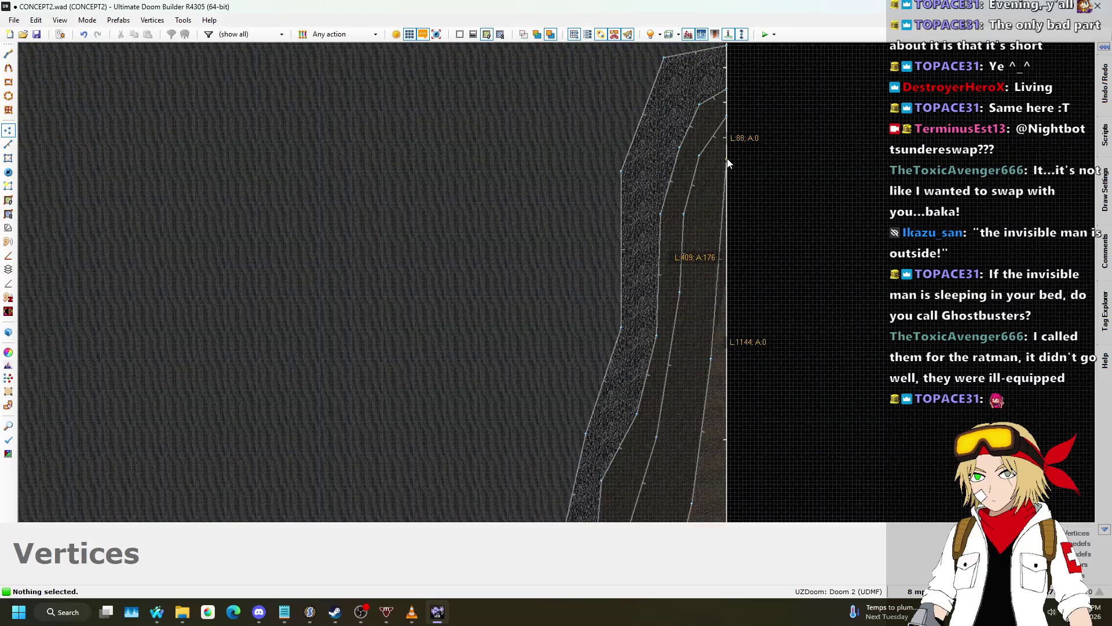
scroll(708, 208, down, 2)
scroll(706, 383, up, 2)
scroll(696, 269, down, 4)
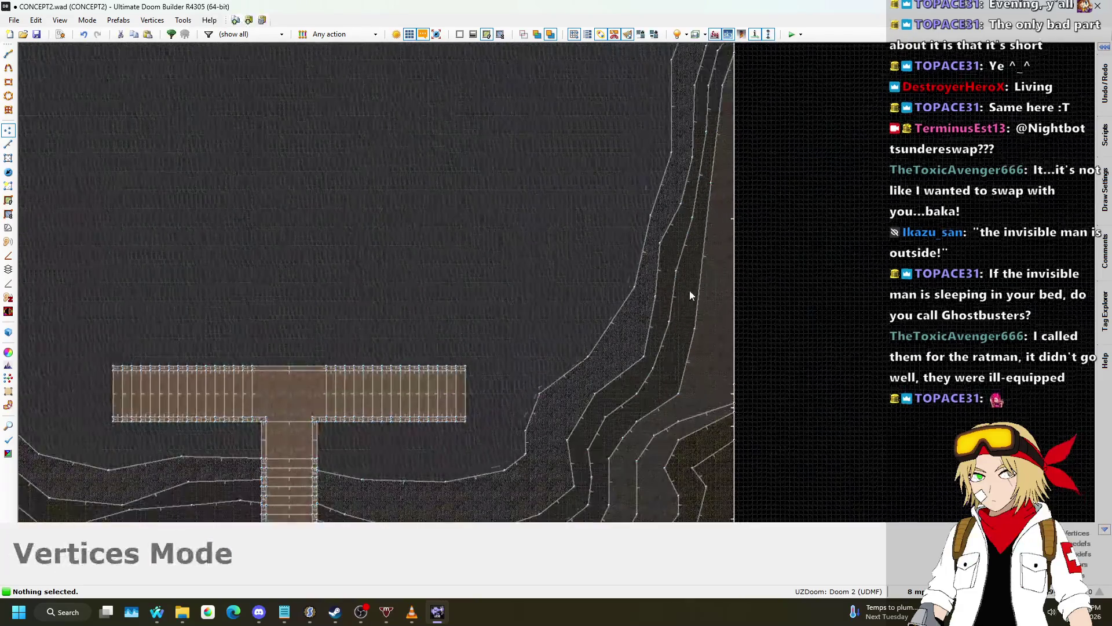
drag(679, 394, 671, 392)
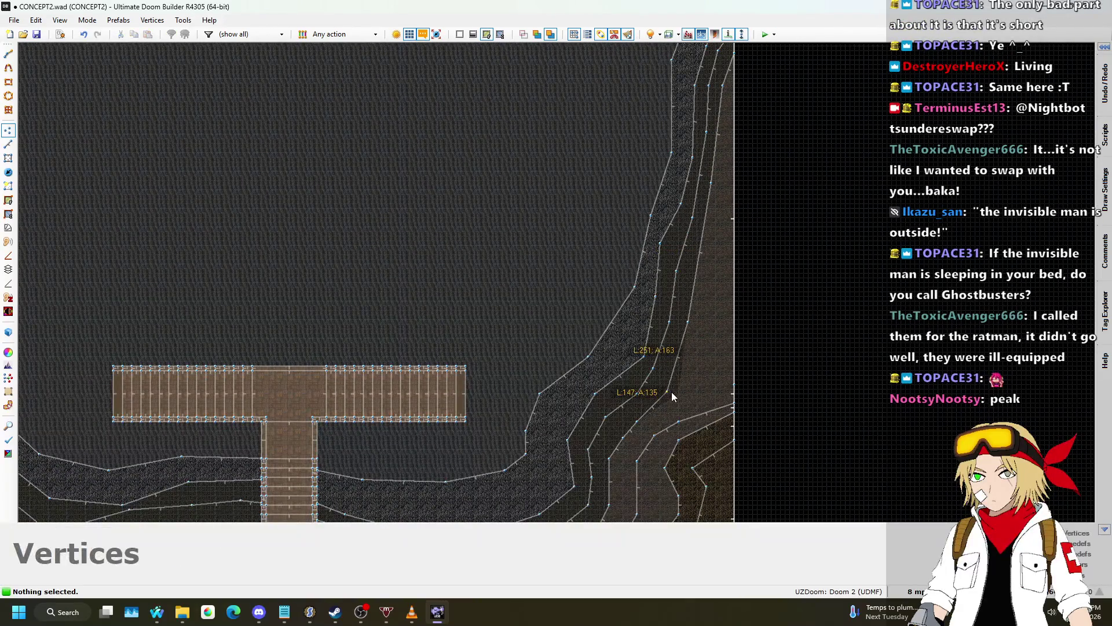
drag(687, 244, 704, 243)
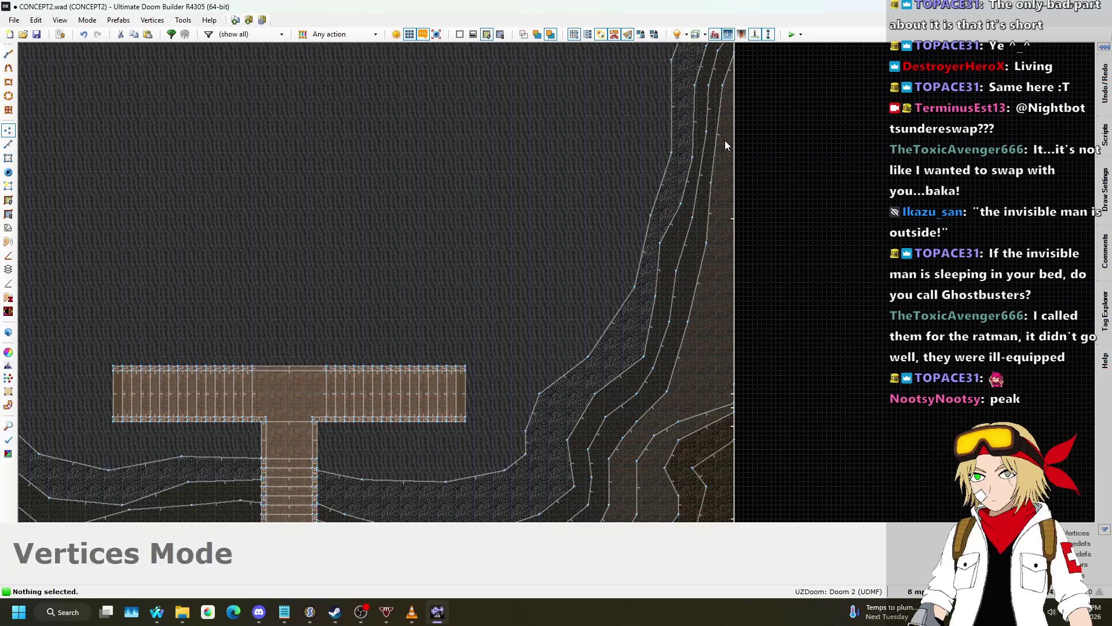
- Delete the stray vertex on the map border
scroll(757, 123, down, 1)
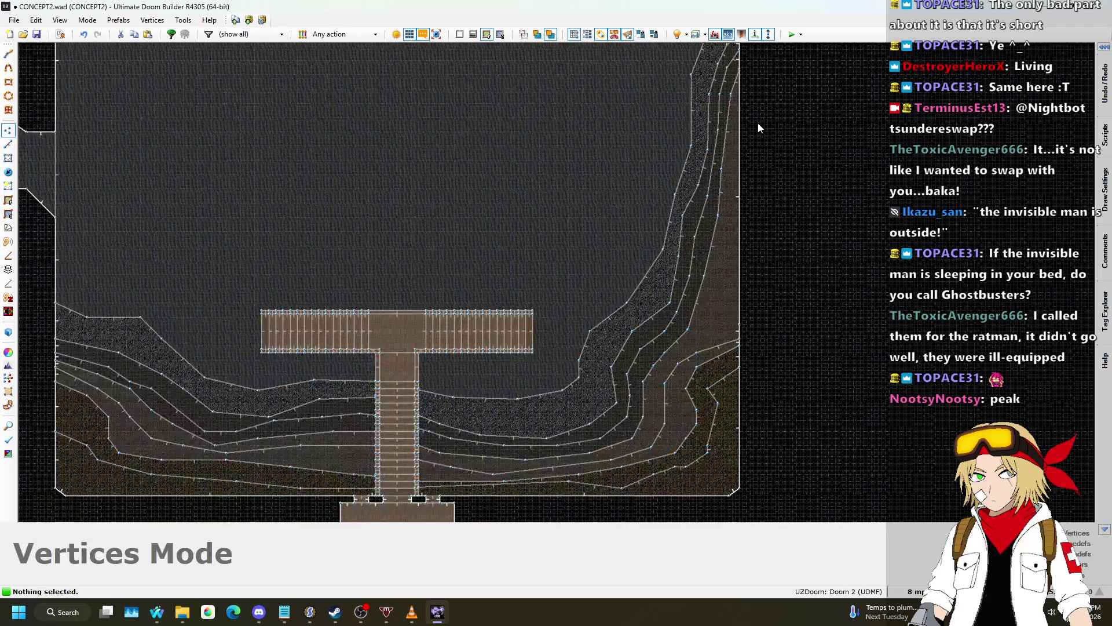
scroll(753, 200, up, 1)
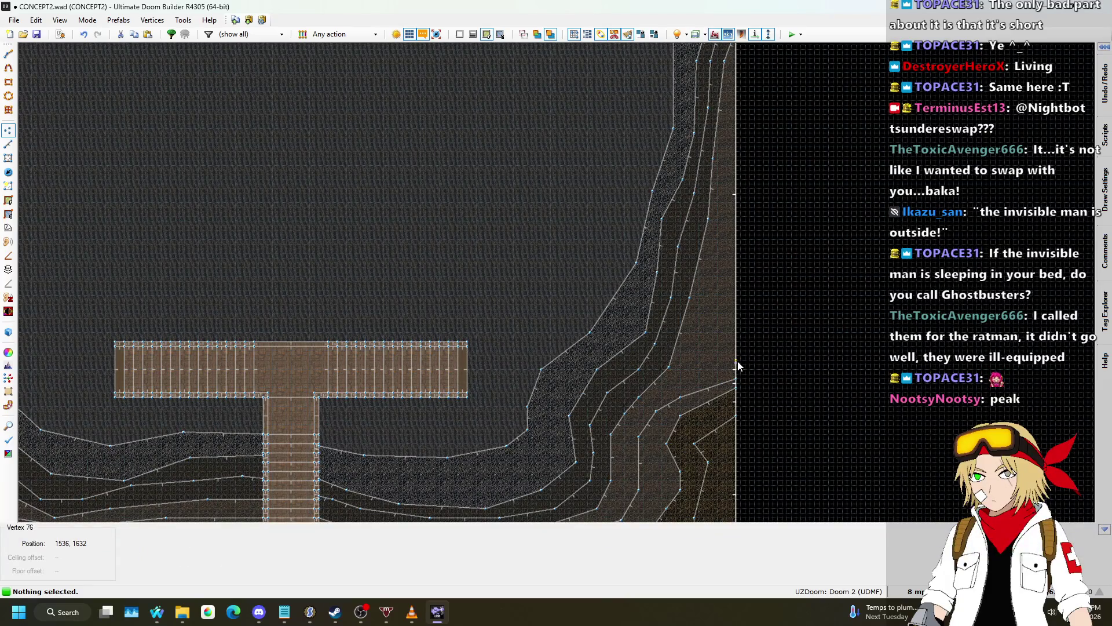
key(Delete)
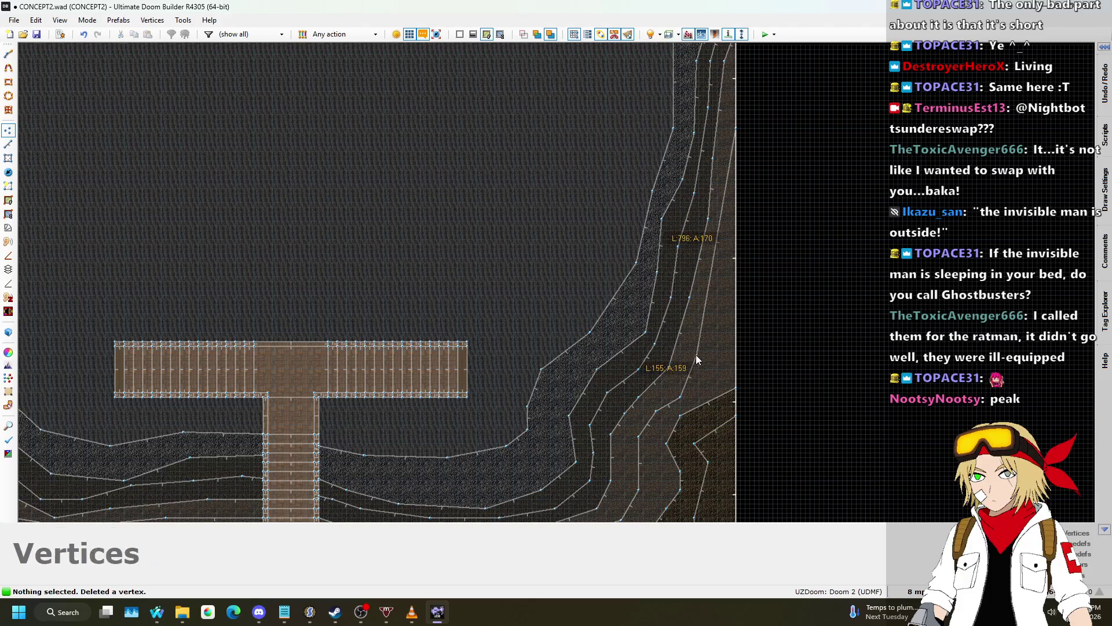
scroll(729, 208, down, 3)
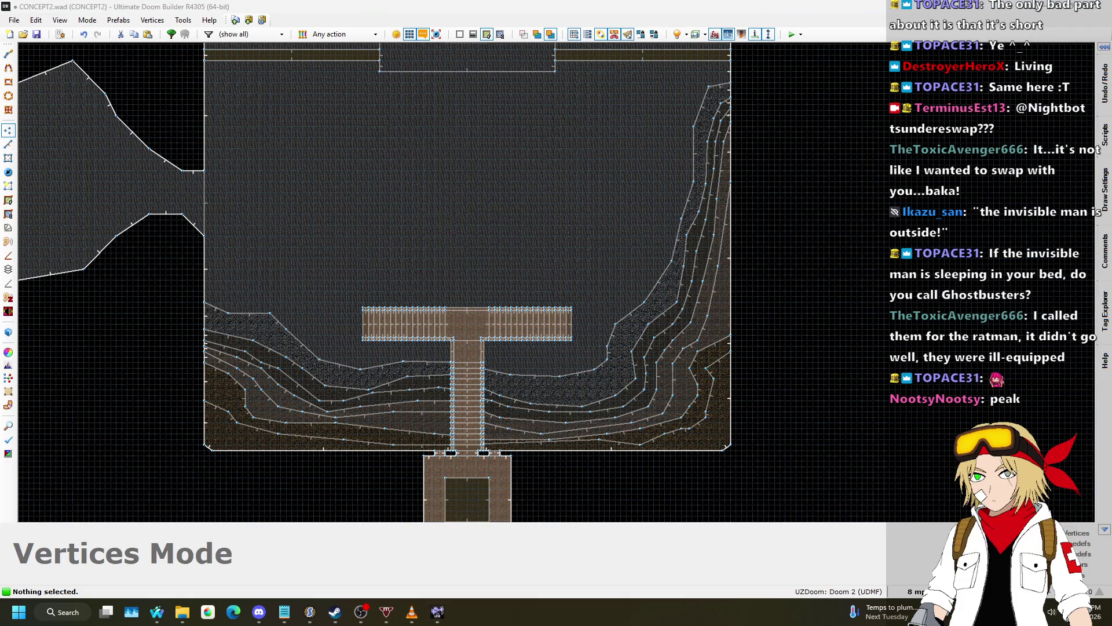
key(alt+Tab)
- Add a new '- HYDRATE TIME' bullet below 'Thinking pose' in the expressions notes
mouse_move(454, 81)
mouse_down()
mouse_move(694, 86)
mouse_move(534, 59)
mouse_up()
click(320, 422)
key(Return)
key(Return)
text(- HYDRATE TIME)
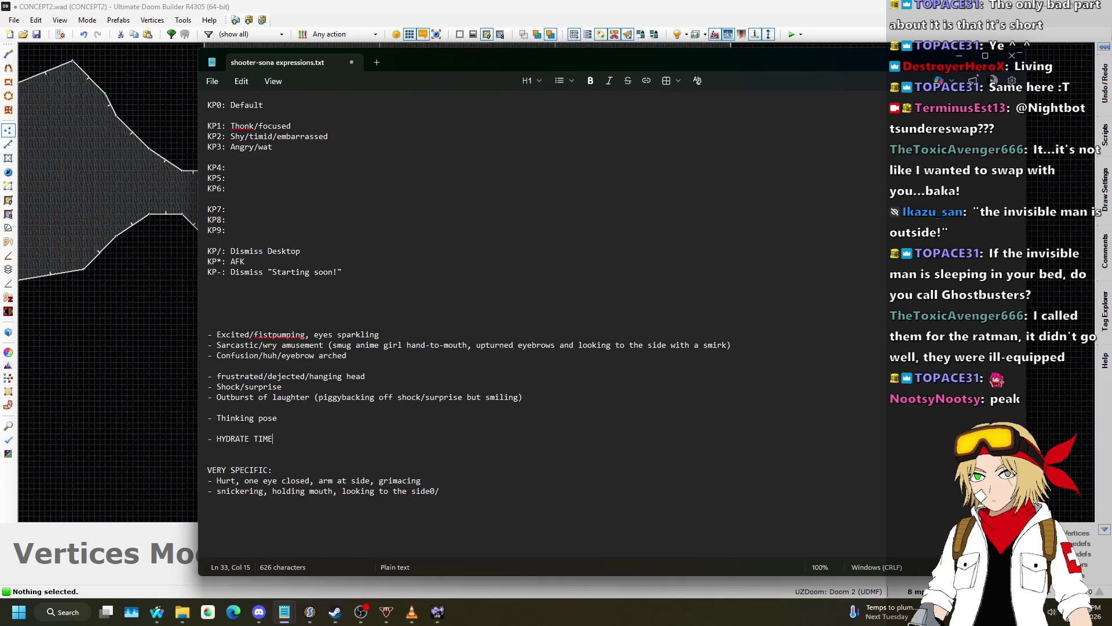
click(547, 45)
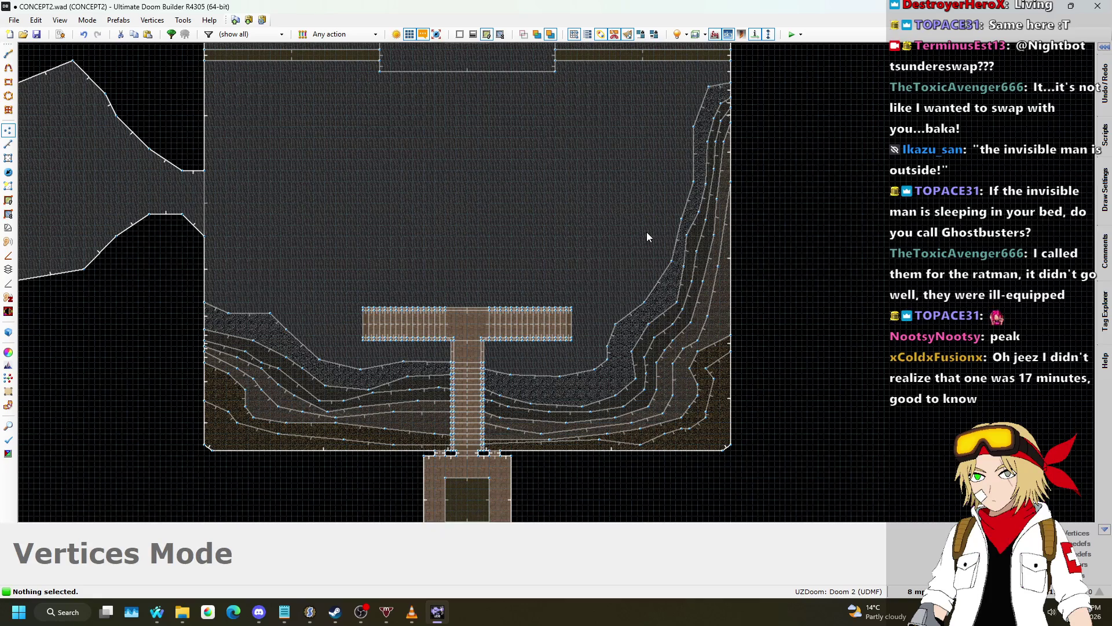
- Raise the east wall vertex higher and insert a new vertex on the terrace line
scroll(620, 238, up, 4)
scroll(703, 107, down, 1)
scroll(672, 228, up, 3)
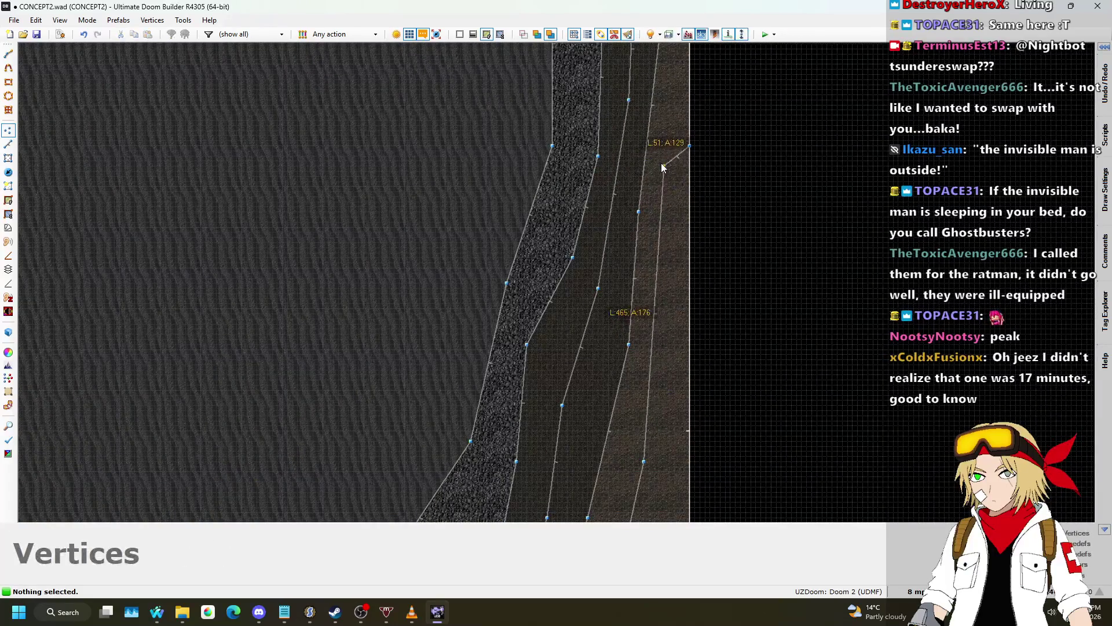
scroll(676, 228, down, 3)
scroll(687, 113, up, 3)
drag(680, 253, 686, 116)
key(Insert)
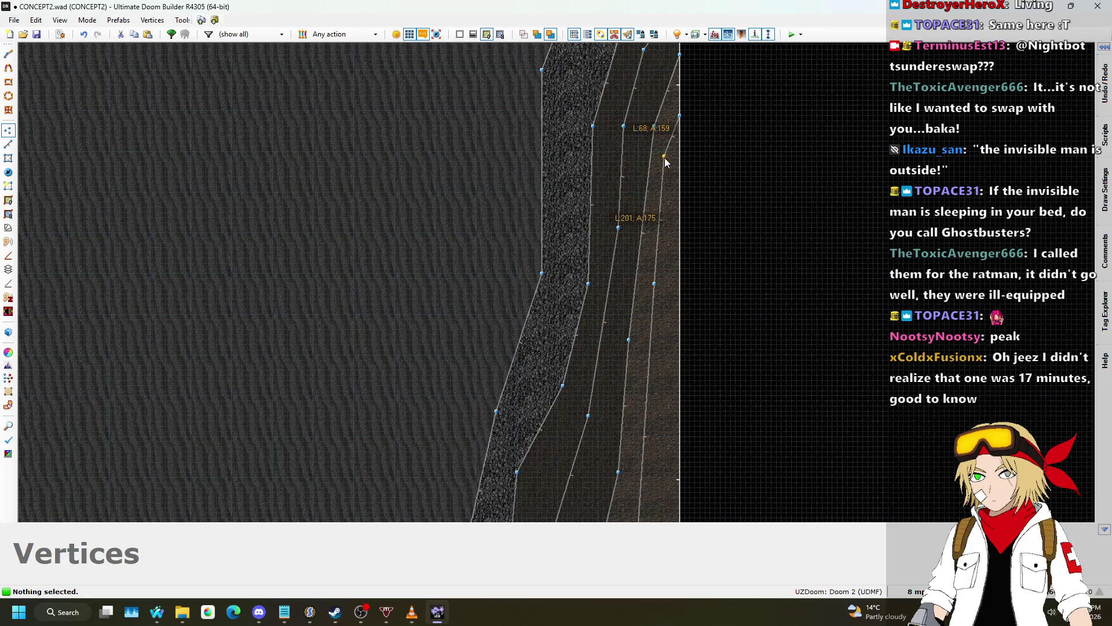
- Skip the current Nightbot song request so Galaxy Grudge plays next
mouse_move(157, 612)
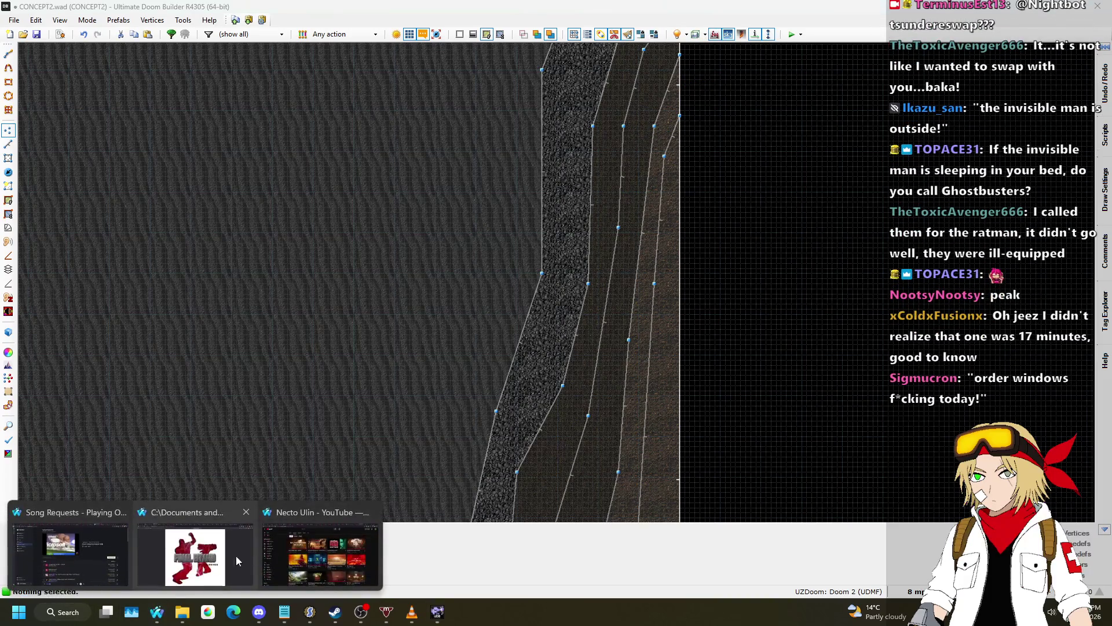
click(70, 580)
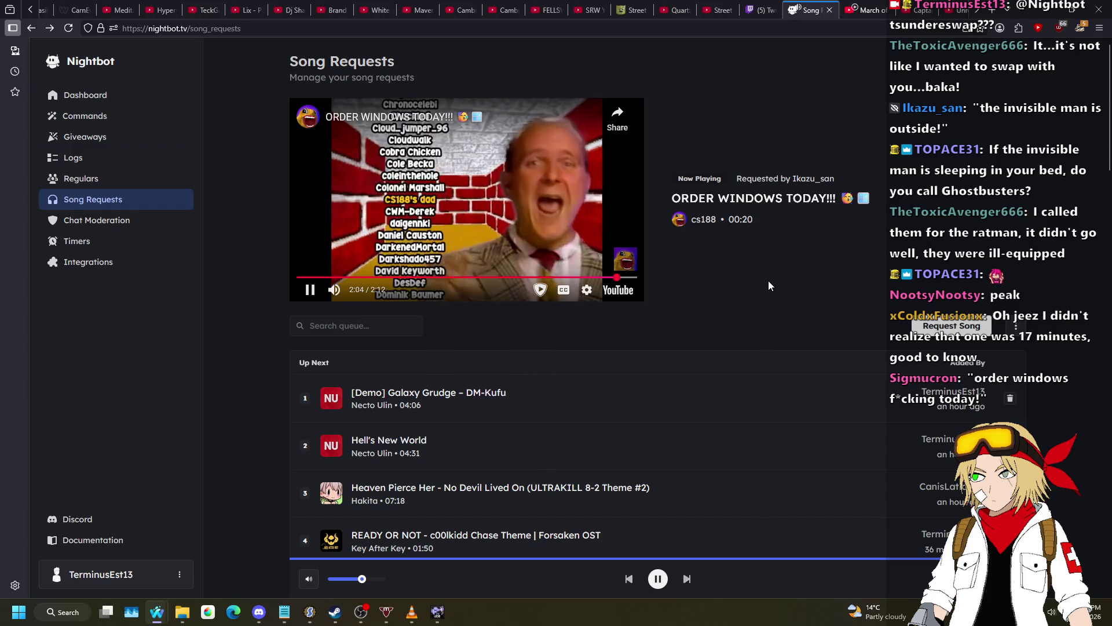
click(686, 578)
key(alt+Tab)
- In Vertices mode, pull two south-east terrace vertices to the left
scroll(683, 147, down, 2)
scroll(678, 186, up, 2)
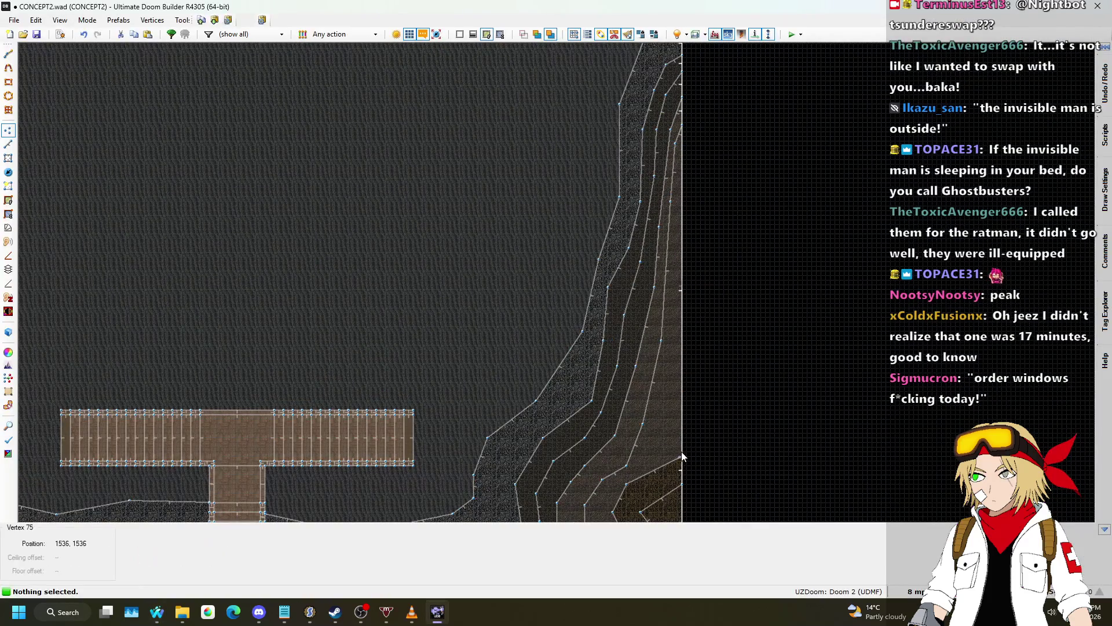
scroll(680, 364, up, 2)
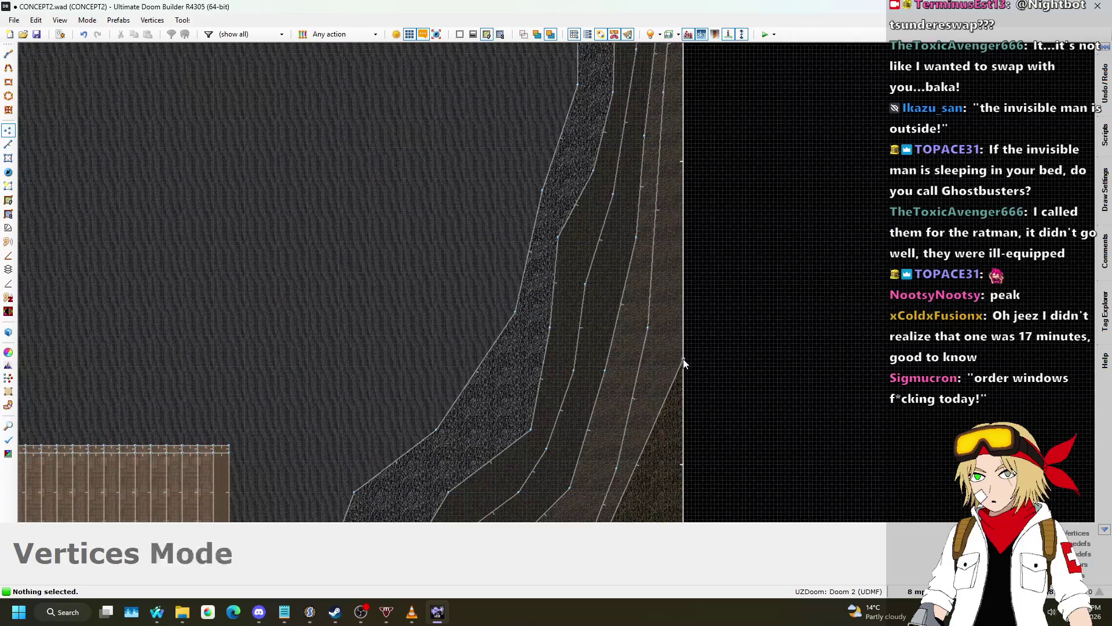
scroll(683, 359, down, 2)
scroll(667, 395, up, 2)
scroll(666, 382, down, 2)
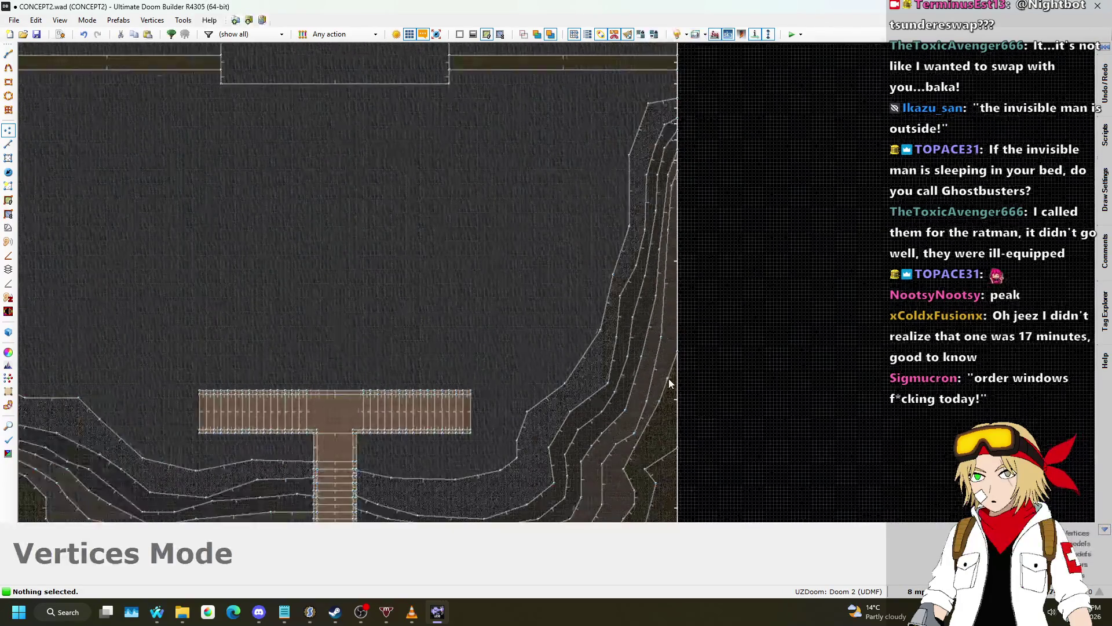
scroll(669, 312, up, 2)
scroll(669, 313, up, 1)
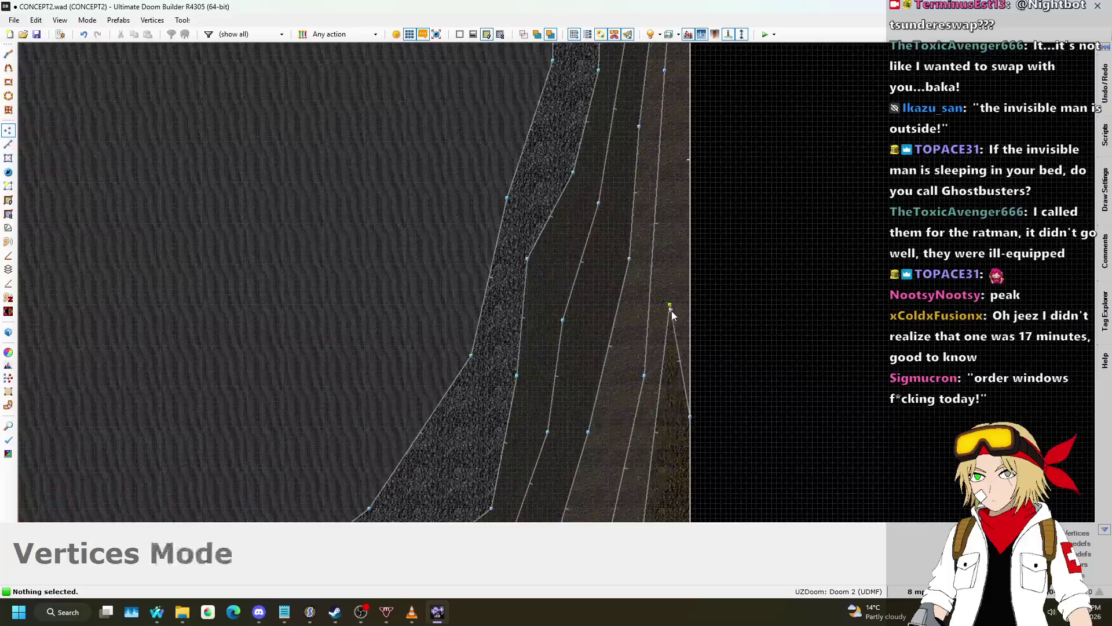
scroll(670, 311, down, 2)
scroll(693, 409, down, 1)
scroll(690, 334, up, 4)
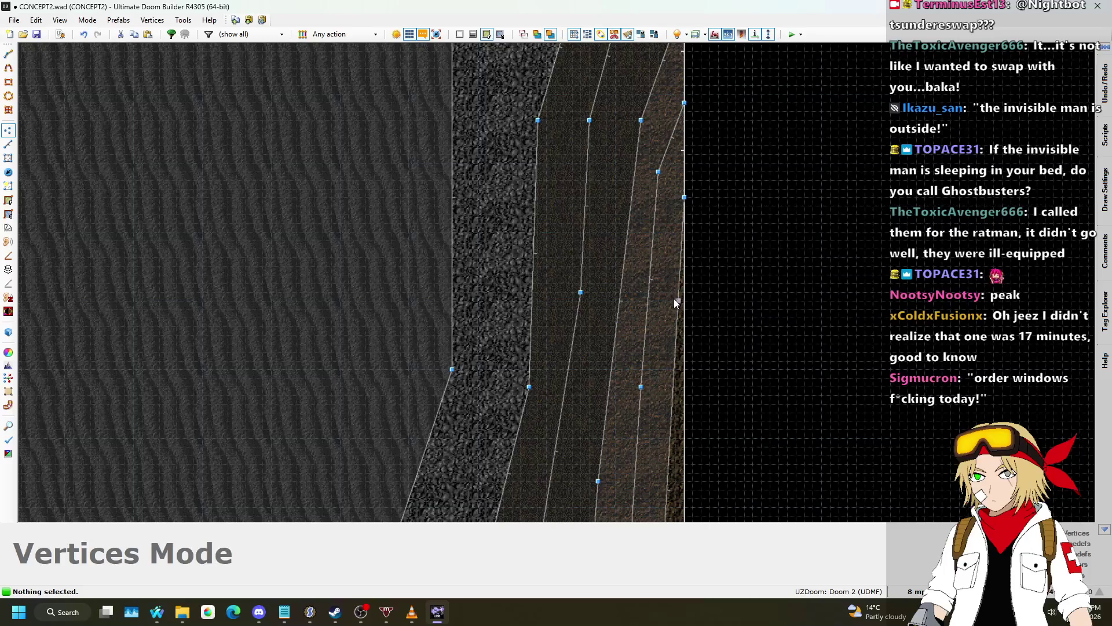
scroll(669, 360, down, 4)
scroll(669, 361, up, 3)
key(v)
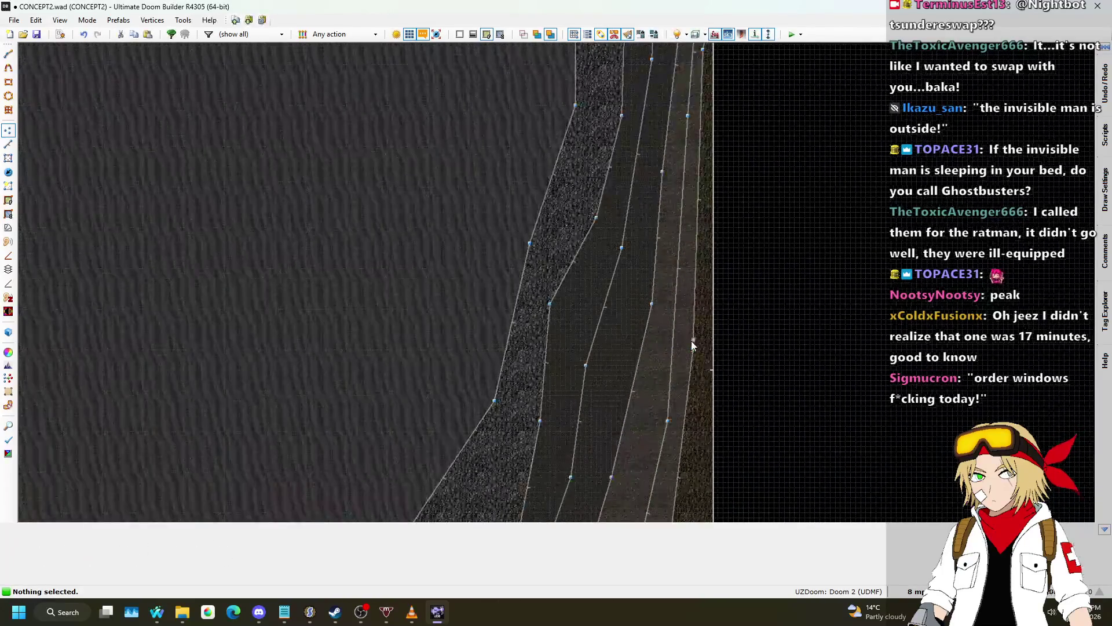
scroll(694, 252, down, 2)
scroll(682, 375, up, 2)
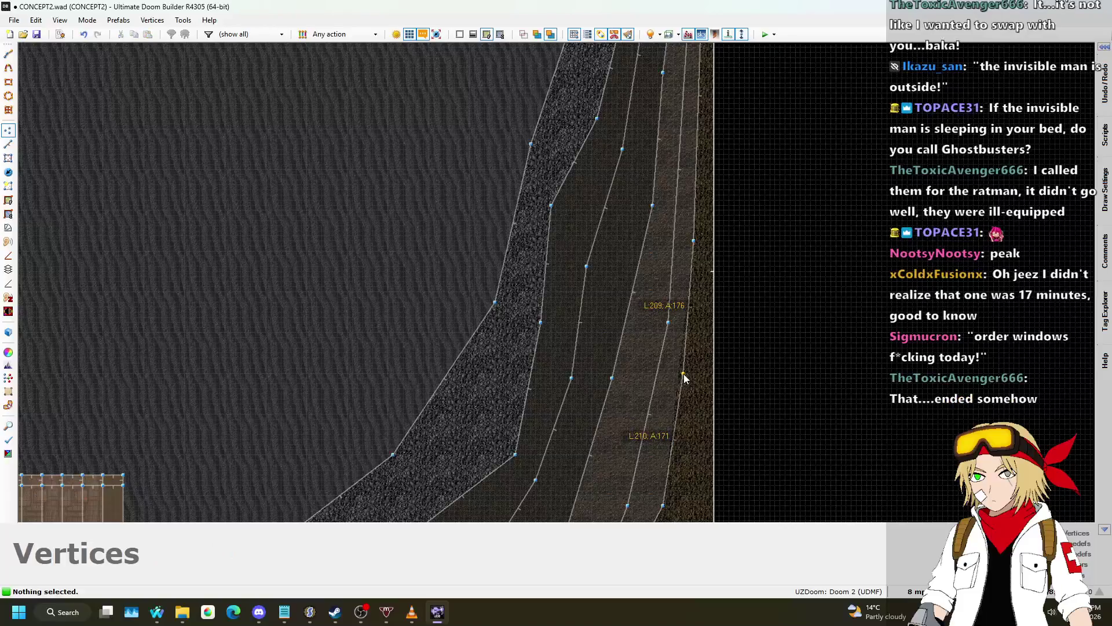
scroll(672, 301, down, 4)
scroll(666, 307, up, 3)
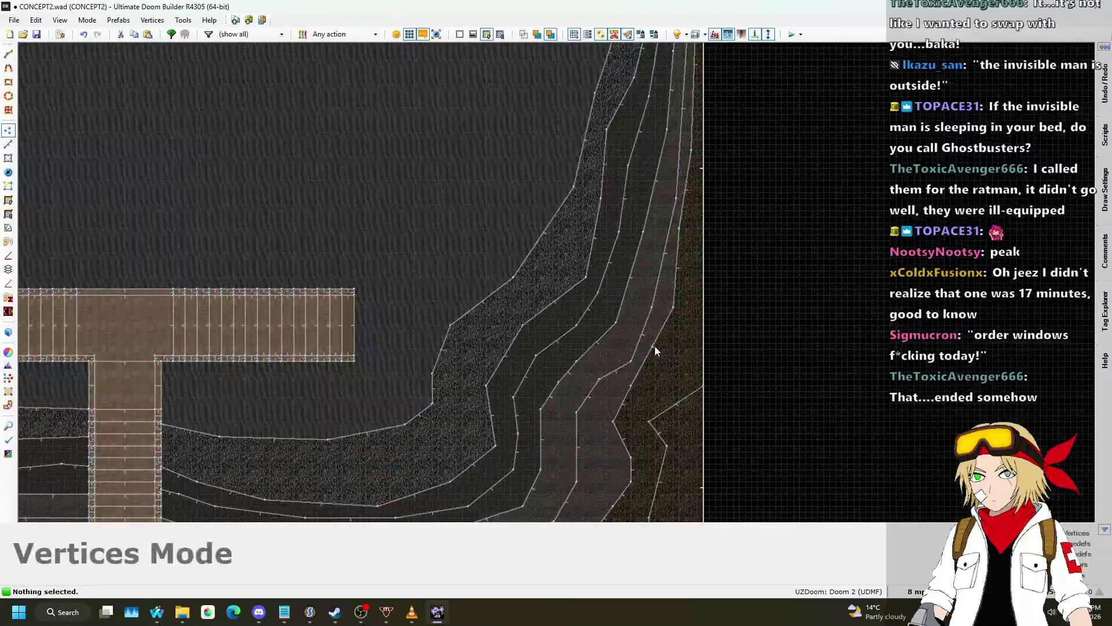
mouse_move(631, 458)
mouse_down()
mouse_move(617, 460)
mouse_move(618, 489)
mouse_move(681, 379)
mouse_move(666, 416)
mouse_move(678, 373)
mouse_move(670, 330)
mouse_move(677, 343)
mouse_up()
- Move a terrace vertex up toward the map's east edge
scroll(630, 464, down, 3)
scroll(681, 379, up, 4)
scroll(658, 348, down, 4)
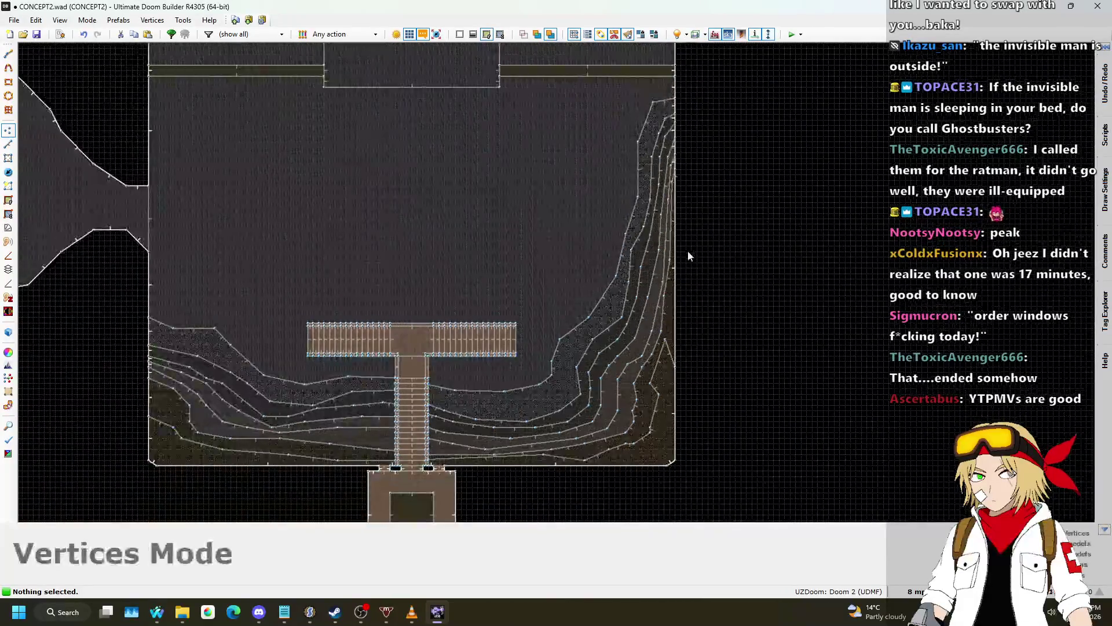
scroll(663, 165, up, 1)
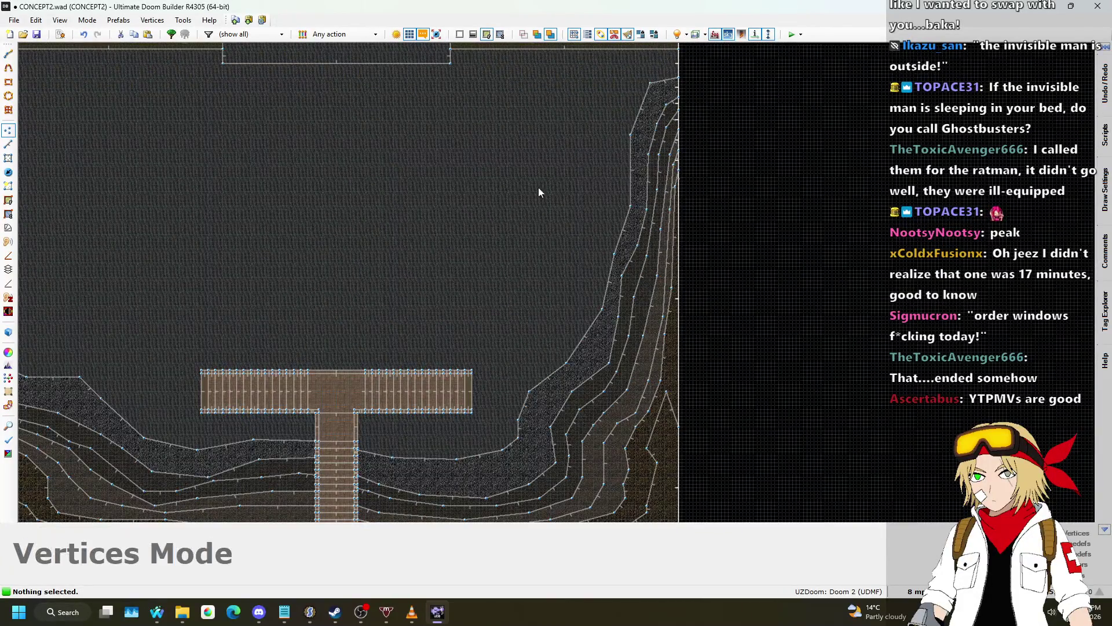
scroll(670, 225, up, 1)
mouse_move(683, 485)
mouse_down()
mouse_move(667, 224)
mouse_move(681, 203)
mouse_up()
scroll(690, 192, up, 4)
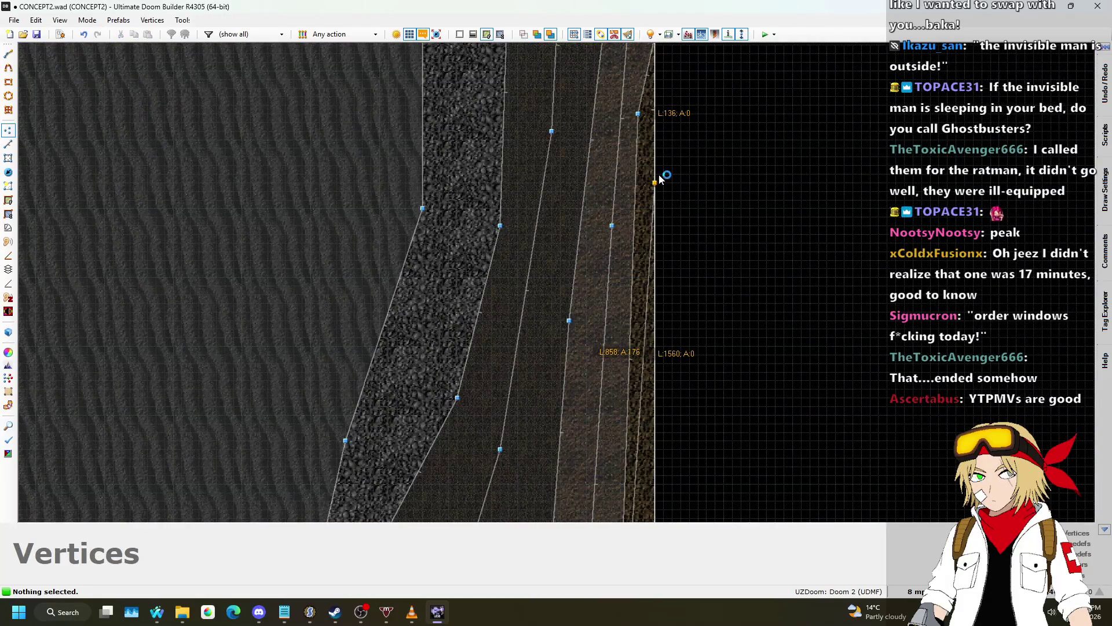
scroll(659, 174, down, 4)
- Raise two east-edge vertices and pull two terrace vertices up-left to straighten the ledge
key(v)
scroll(649, 330, up, 3)
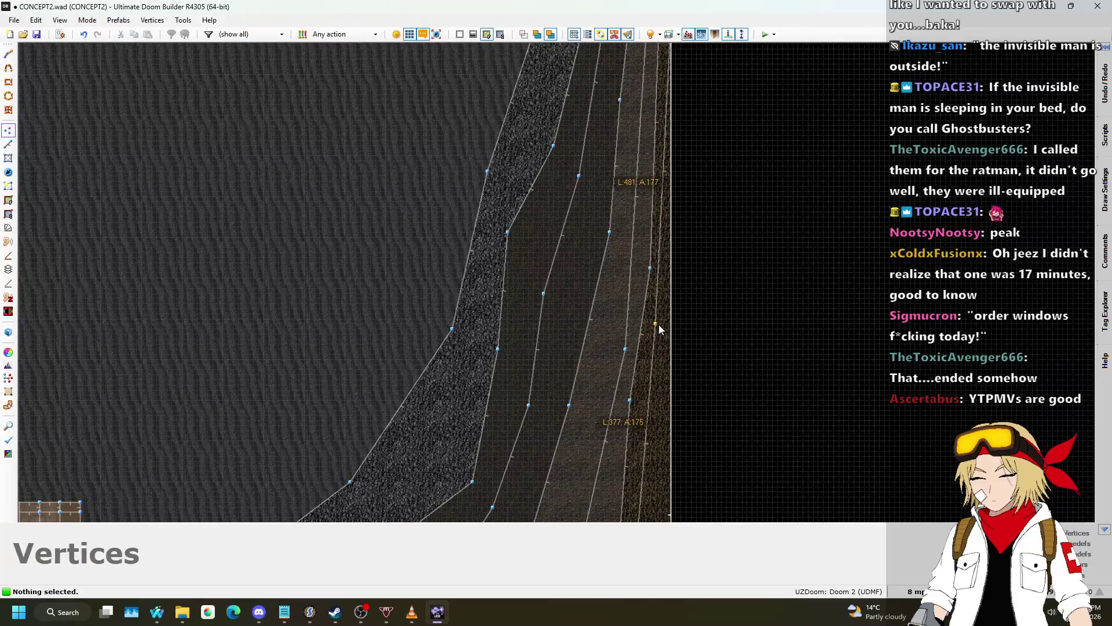
scroll(696, 255, down, 3)
key(XF86AudioLowerVolume)
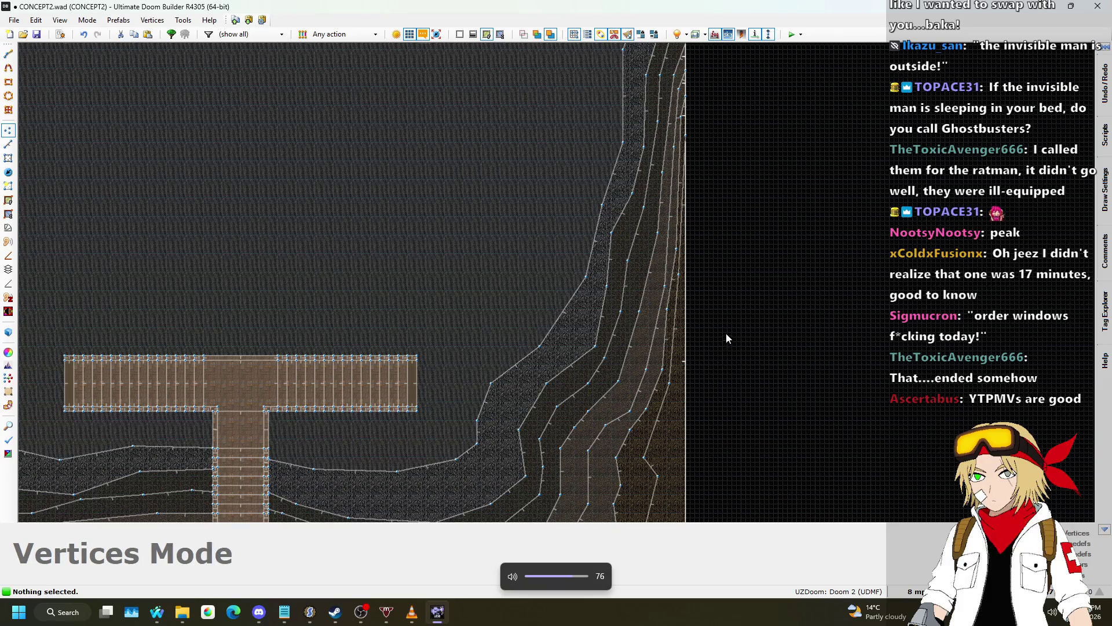
scroll(722, 347, down, 3)
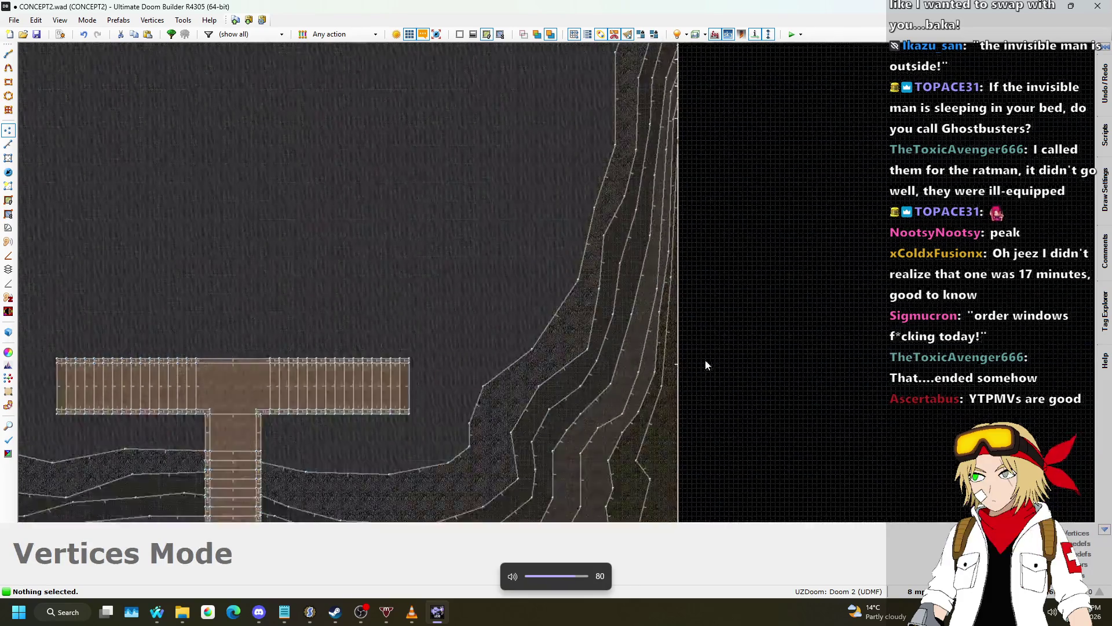
scroll(681, 114, up, 5)
scroll(695, 133, up, 2)
scroll(724, 159, down, 1)
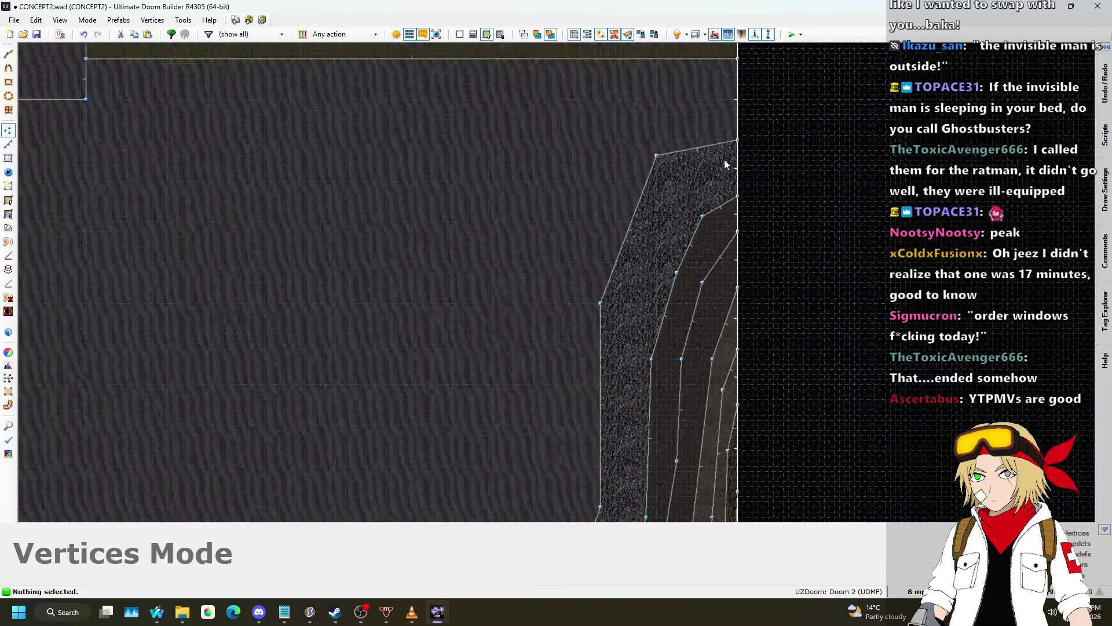
scroll(766, 147, down, 3)
scroll(747, 168, up, 4)
drag(749, 172, 748, 119)
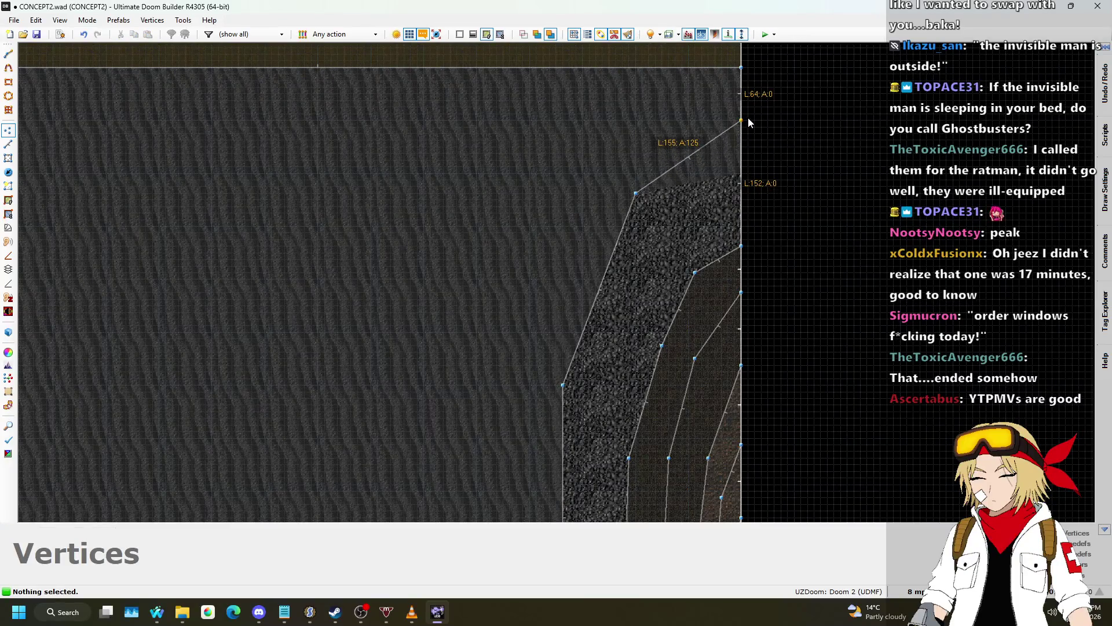
drag(746, 252, 744, 163)
drag(695, 271, 673, 218)
mouse_move(655, 343)
mouse_down()
mouse_move(629, 315)
mouse_move(651, 150)
mouse_move(658, 206)
mouse_move(640, 168)
mouse_move(636, 334)
mouse_up()
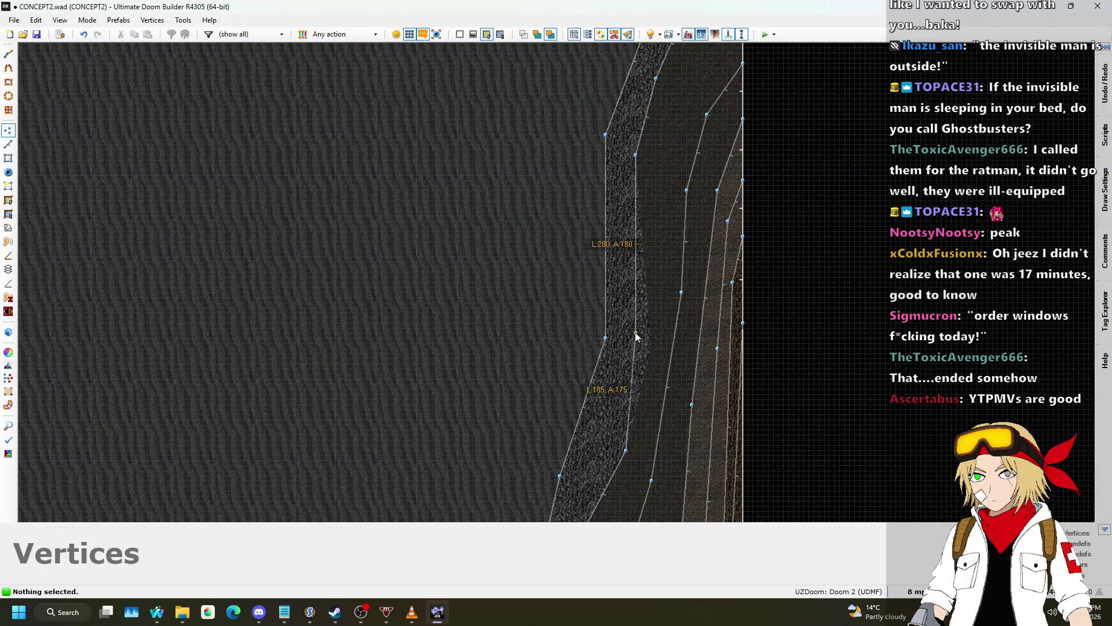
- Undo a stray drawn line, then shift three terrace-edge vertices left and upward
scroll(640, 298, down, 2)
scroll(649, 317, up, 2)
key(v)
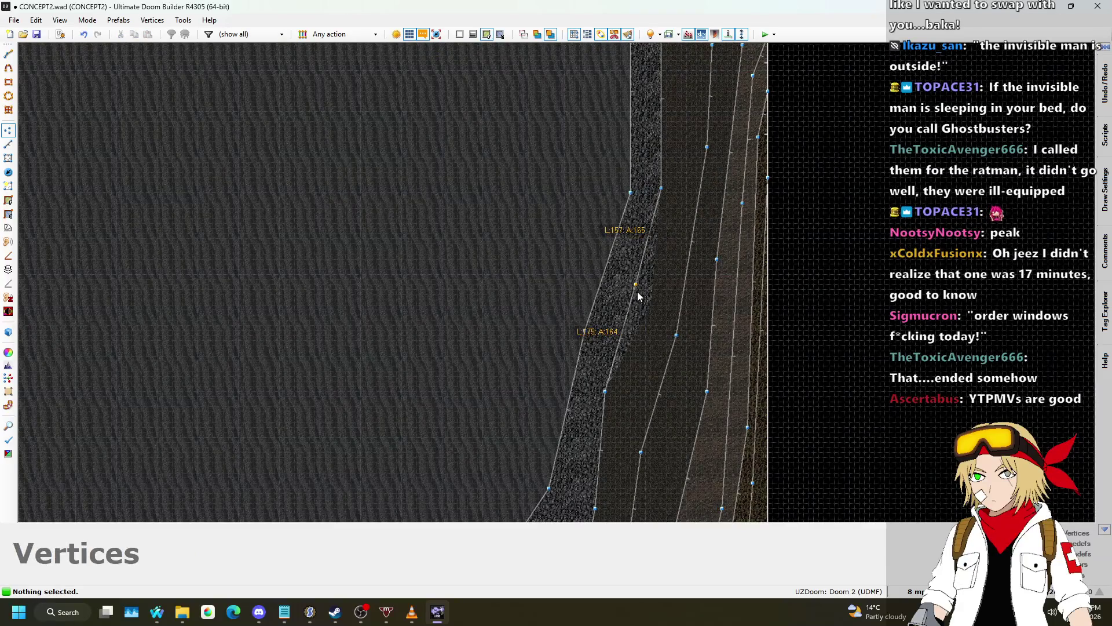
scroll(644, 273, down, 3)
scroll(653, 269, up, 2)
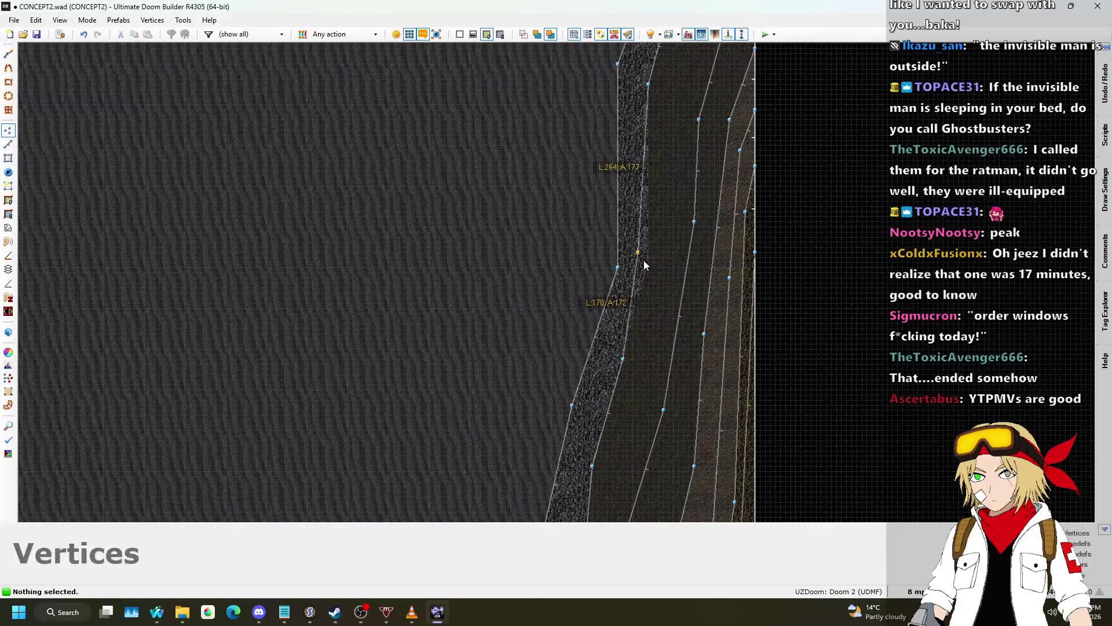
scroll(649, 262, down, 2)
scroll(685, 152, up, 2)
key(d)
click(691, 114)
right_click(697, 117)
key(ctrl+z)
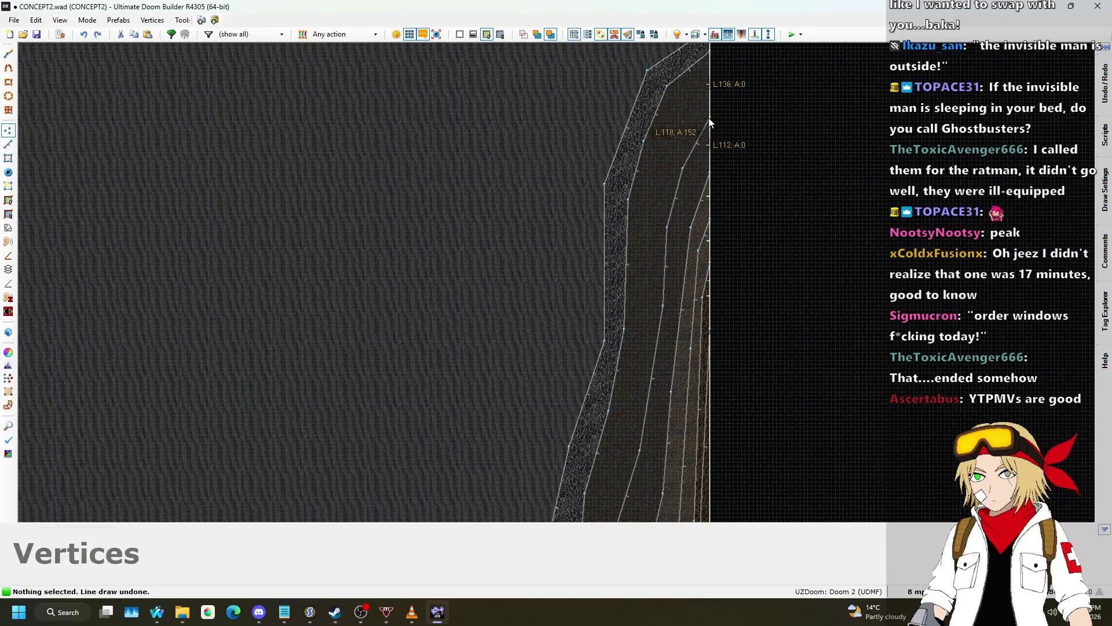
drag(692, 174, 668, 141)
drag(667, 226, 649, 210)
drag(660, 295, 666, 232)
- Pull two more terrace-edge vertices up and left, undoing the last move
scroll(676, 168, down, 3)
scroll(660, 272, up, 2)
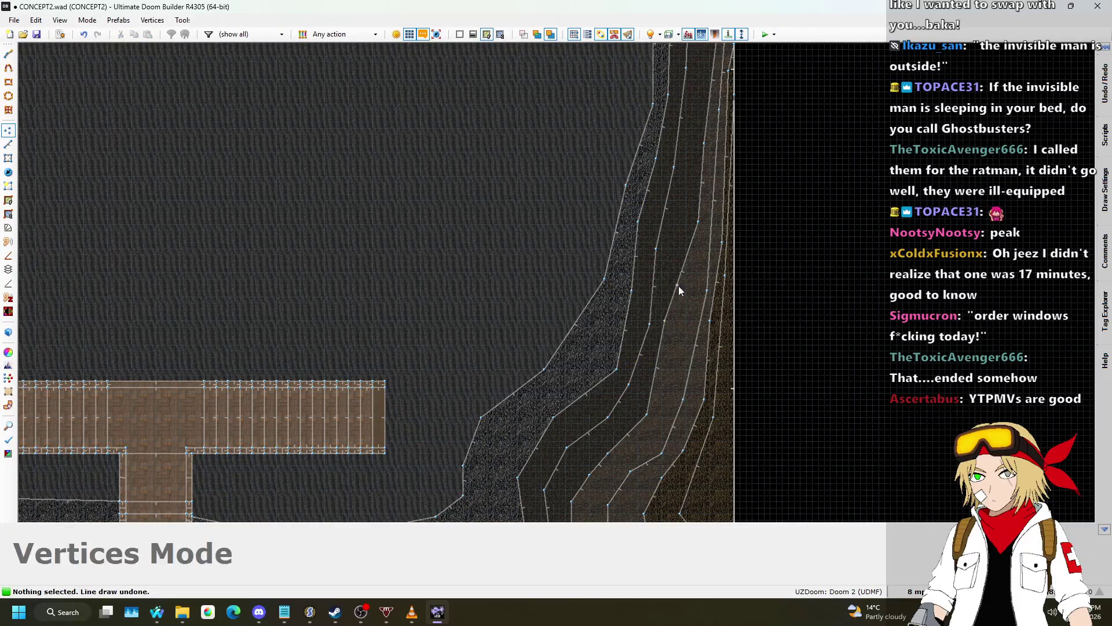
scroll(681, 266, down, 1)
scroll(677, 250, down, 1)
scroll(682, 270, up, 2)
scroll(683, 239, up, 1)
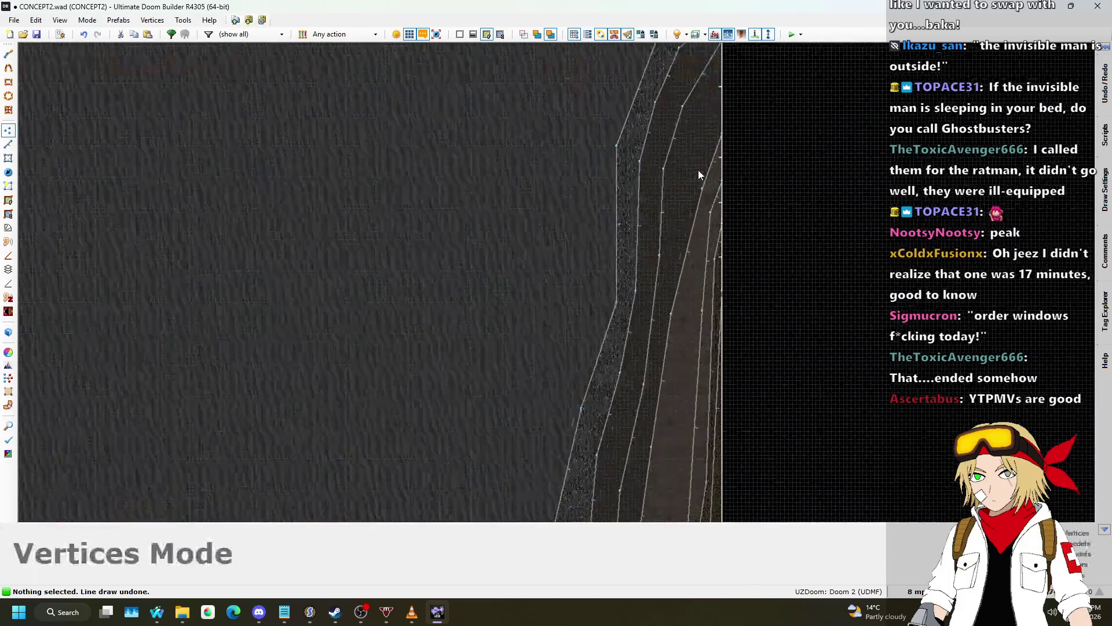
scroll(718, 116, down, 3)
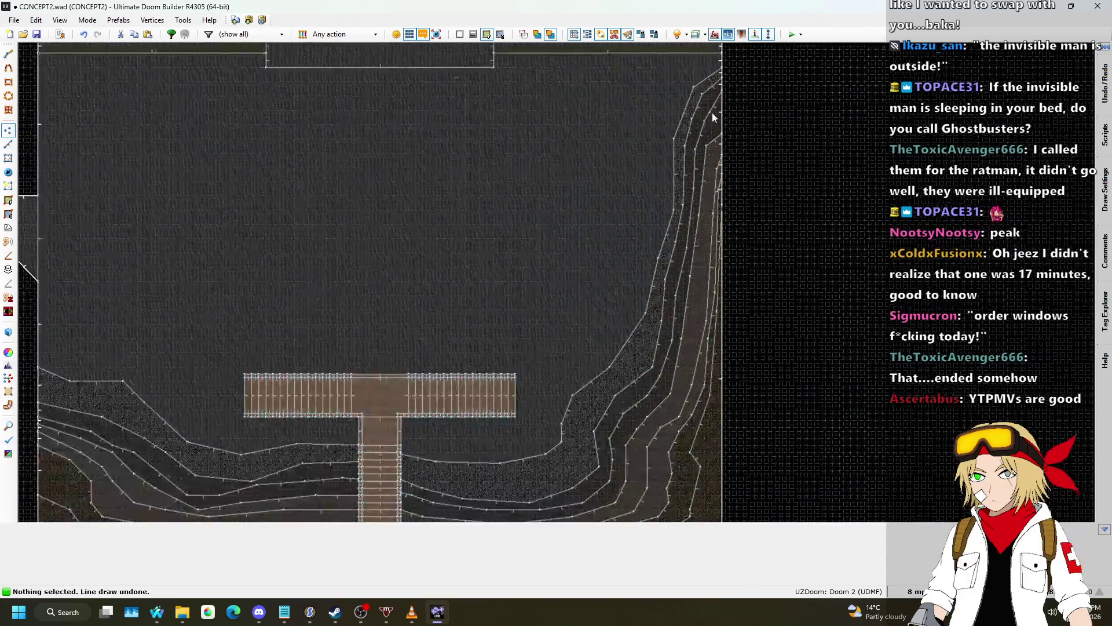
scroll(724, 144, up, 4)
scroll(741, 139, down, 3)
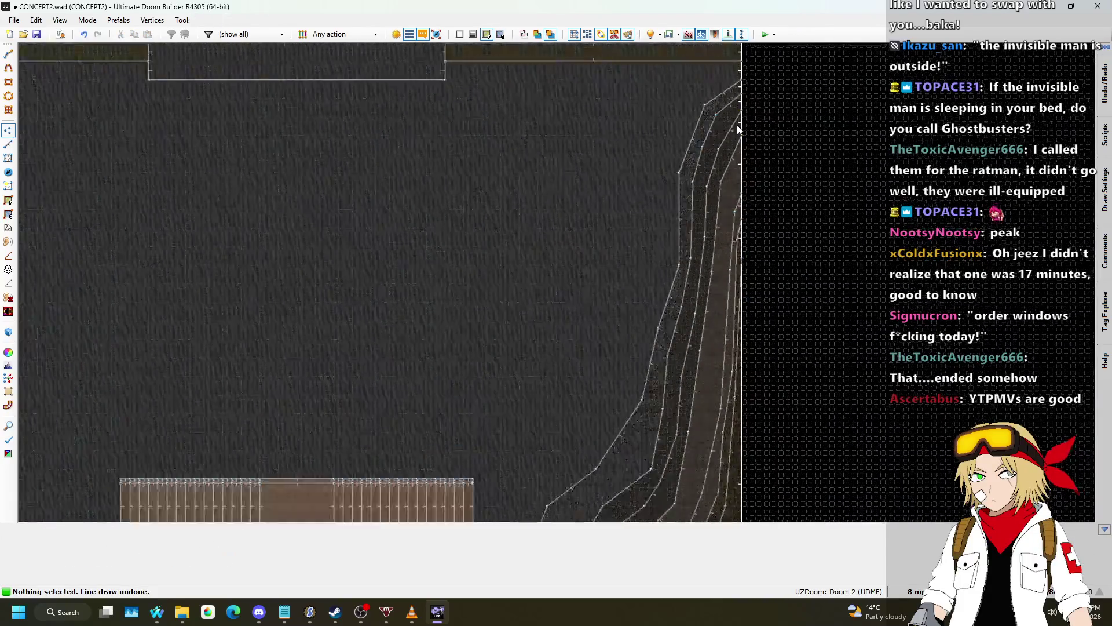
scroll(738, 127, up, 2)
drag(748, 213, 744, 137)
drag(727, 256, 714, 203)
key(v)
scroll(698, 343, up, 2)
key(ctrl+z)
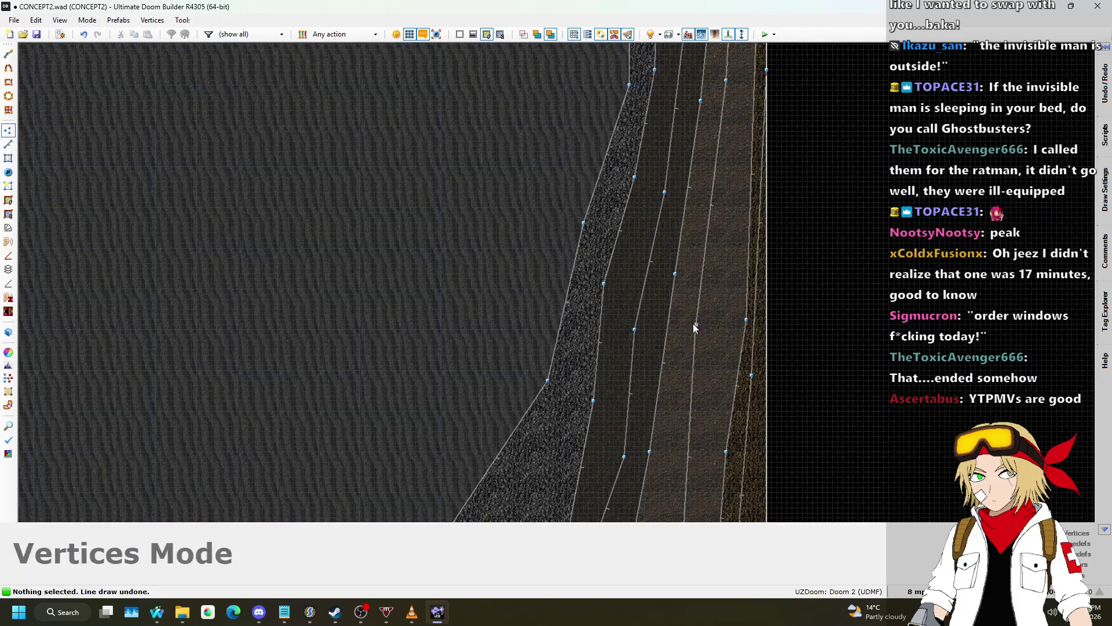
- Nudge three lower terrace-edge vertices up and to the left
key(d)
key(v)
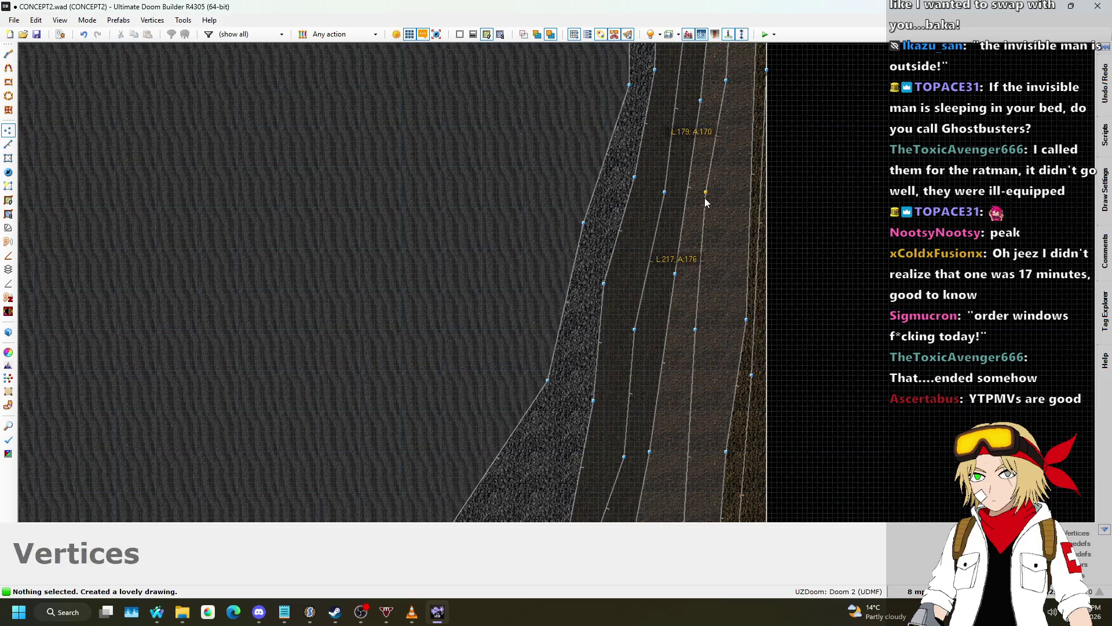
scroll(705, 197, down, 2)
drag(704, 371, 698, 356)
drag(675, 450, 666, 437)
scroll(697, 295, down, 4)
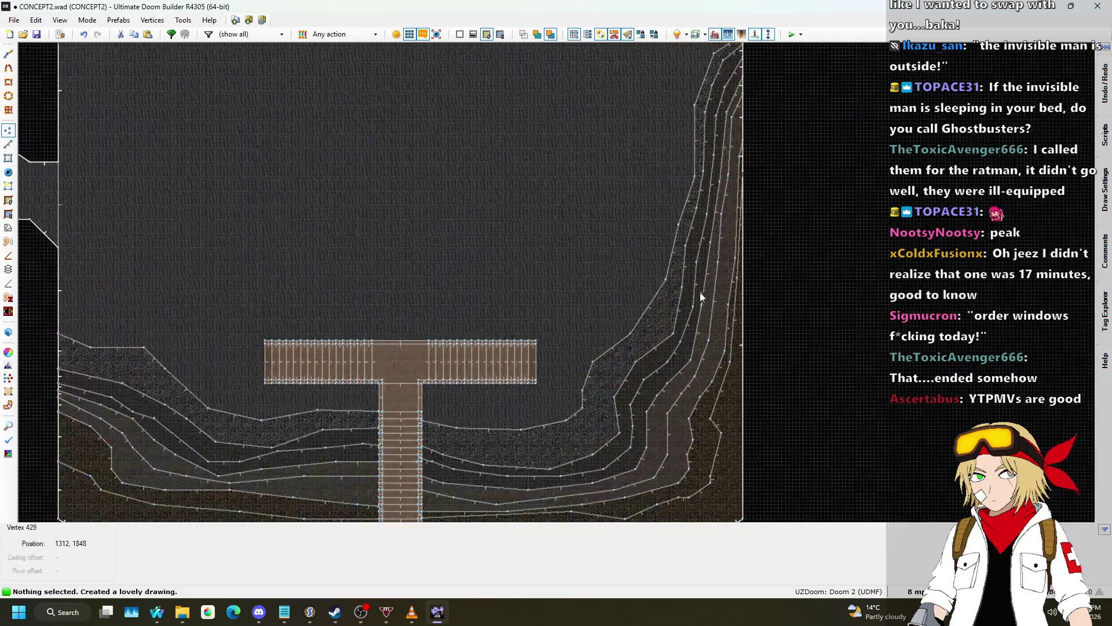
scroll(754, 181, up, 5)
scroll(705, 238, down, 4)
scroll(660, 305, up, 2)
scroll(715, 318, down, 2)
scroll(732, 306, up, 3)
drag(741, 383, 726, 377)
- Pull the two outer east terrace vertices well upward along the wall
scroll(727, 352, down, 3)
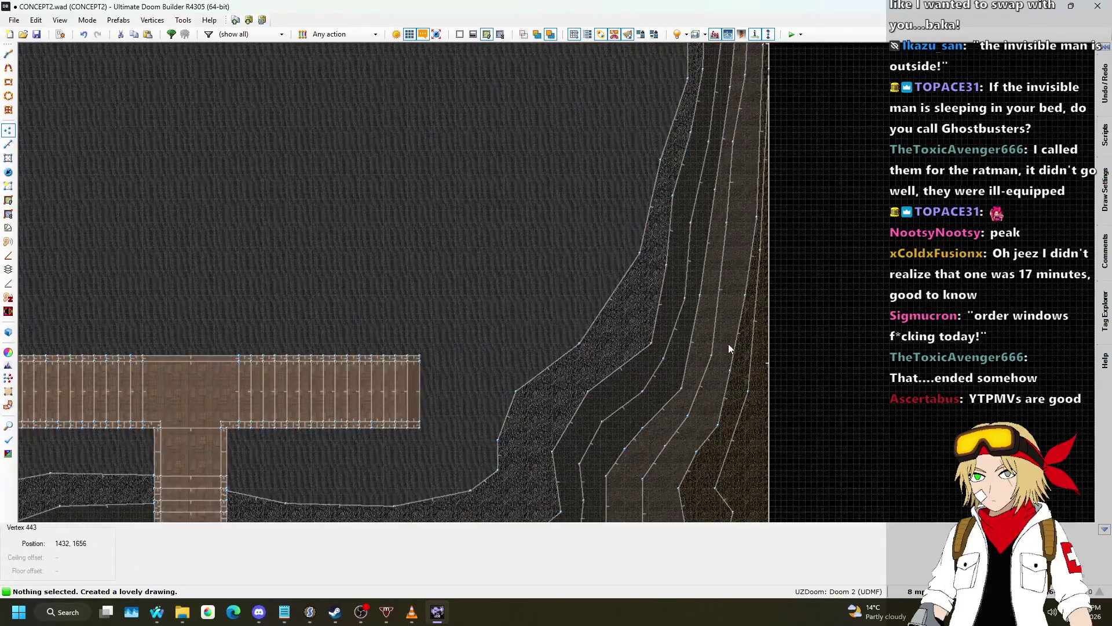
scroll(727, 352, up, 3)
scroll(735, 293, down, 3)
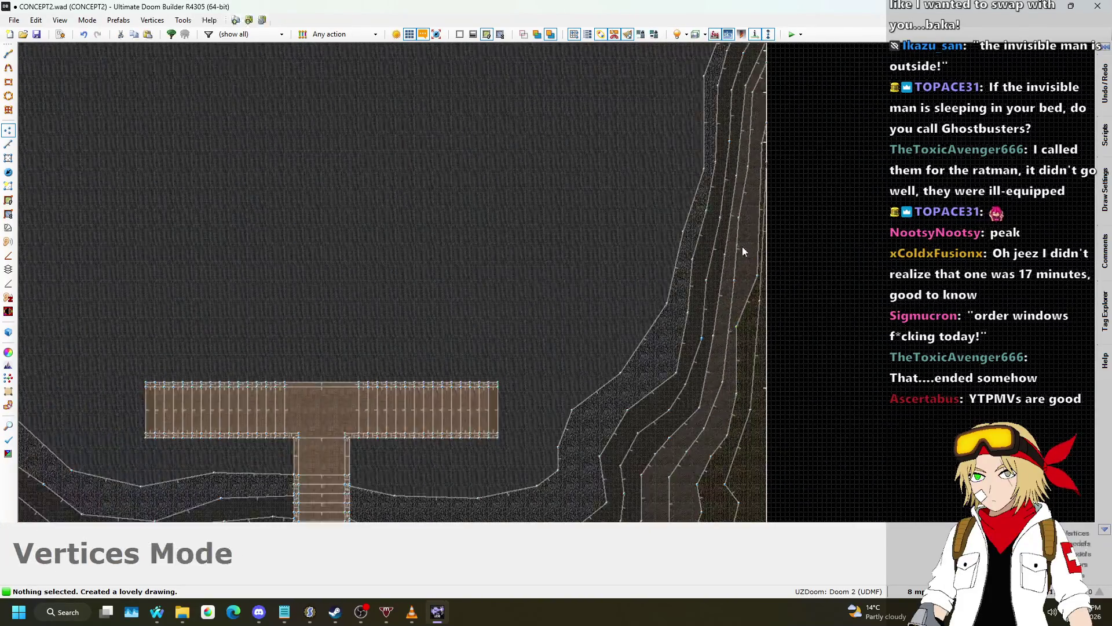
scroll(742, 251, up, 4)
scroll(752, 295, down, 3)
scroll(767, 336, up, 2)
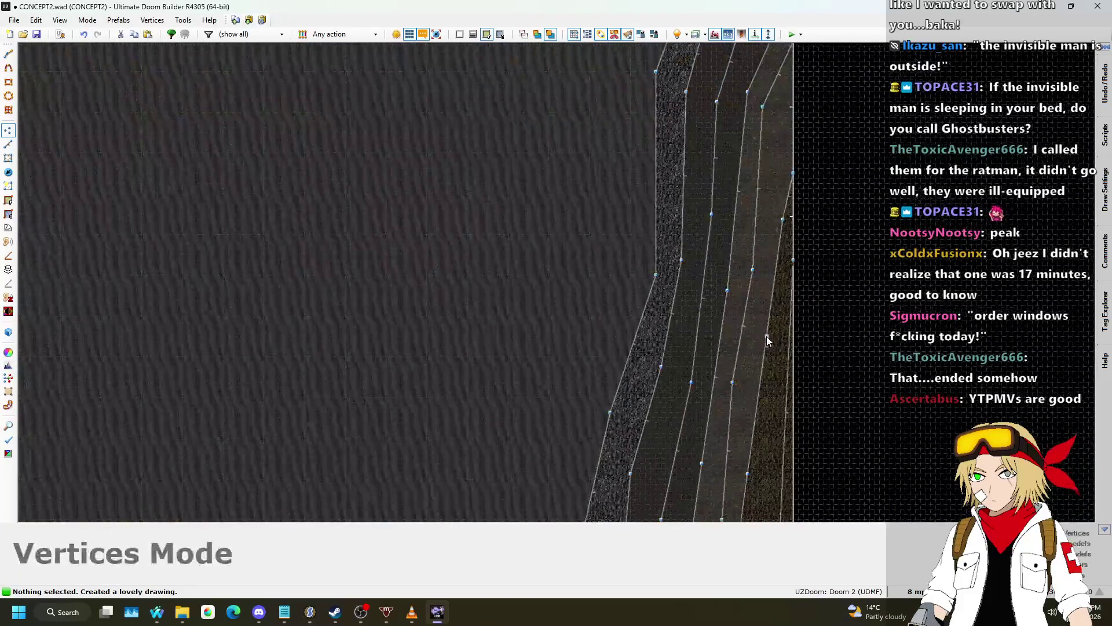
drag(782, 221, 779, 124)
scroll(780, 147, down, 1)
scroll(784, 340, up, 2)
drag(785, 340, 788, 191)
- Reposition a final lower east terrace vertex slightly to the left
scroll(794, 160, down, 2)
scroll(794, 154, up, 2)
key(v)
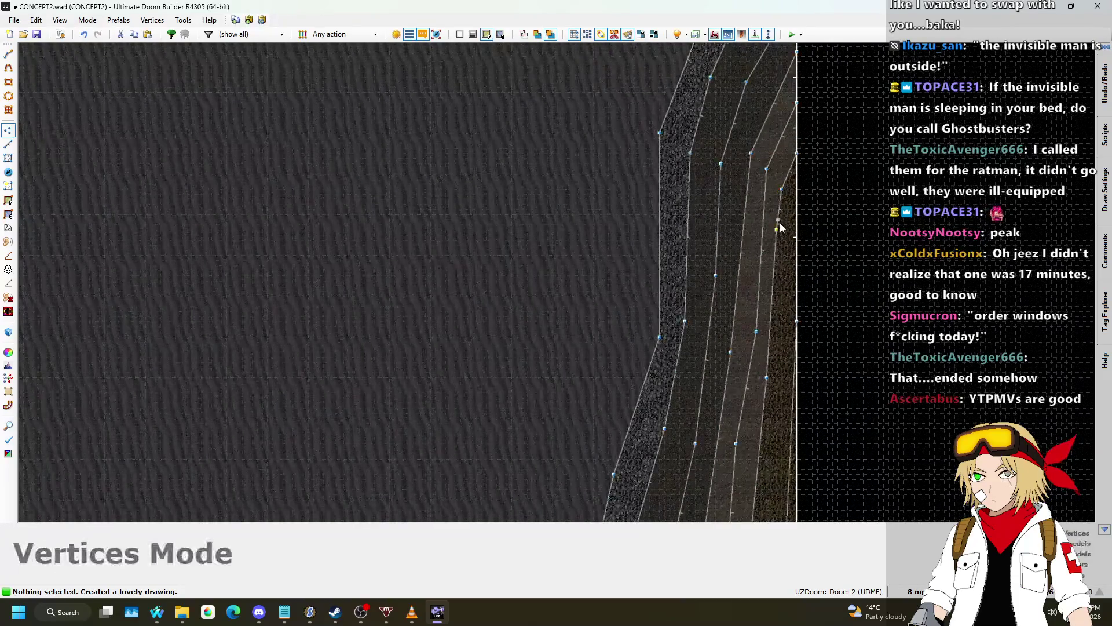
scroll(785, 370, up, 2)
drag(796, 381, 780, 373)
scroll(780, 374, down, 2)
scroll(779, 377, down, 1)
key(v)
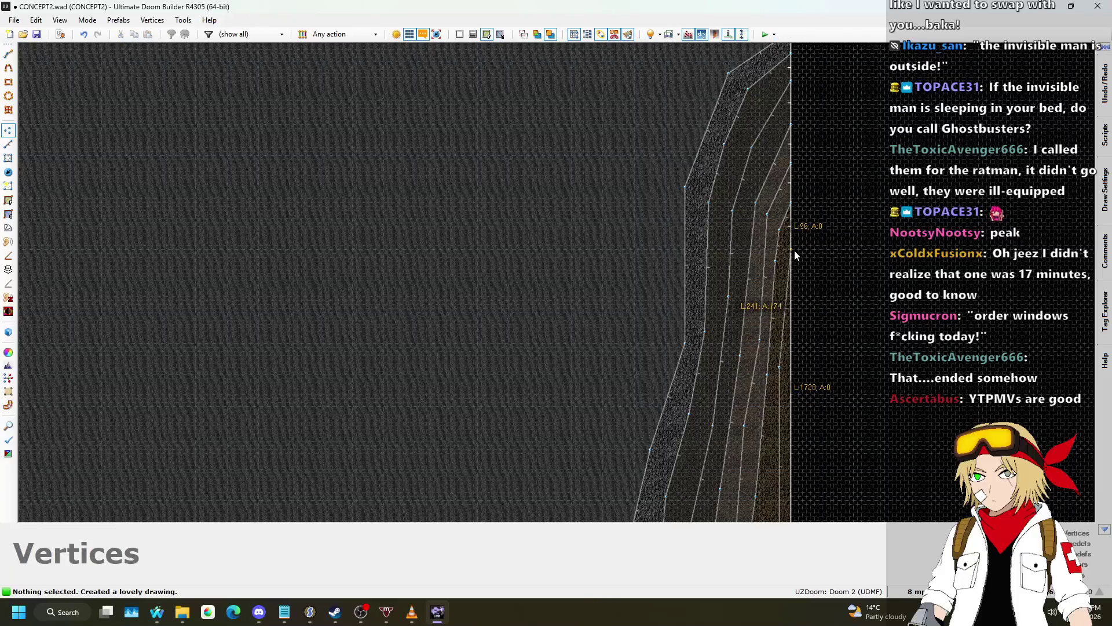
scroll(796, 278, down, 1)
scroll(787, 406, up, 1)
key(v)
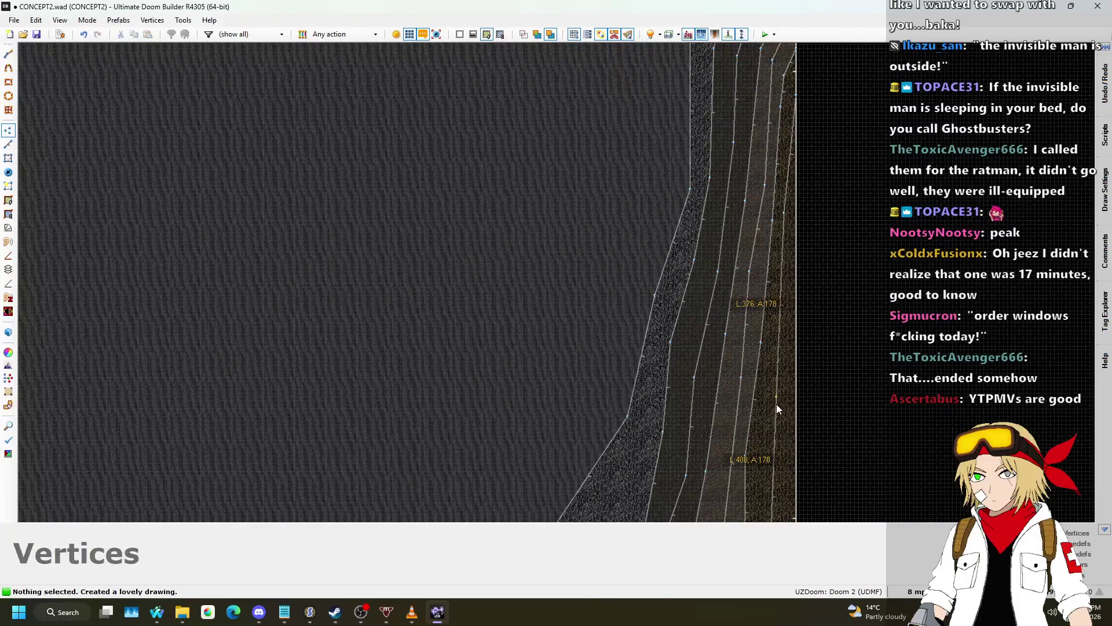
scroll(776, 405, down, 2)
scroll(804, 422, up, 3)
scroll(805, 371, up, 1)
scroll(806, 315, down, 5)
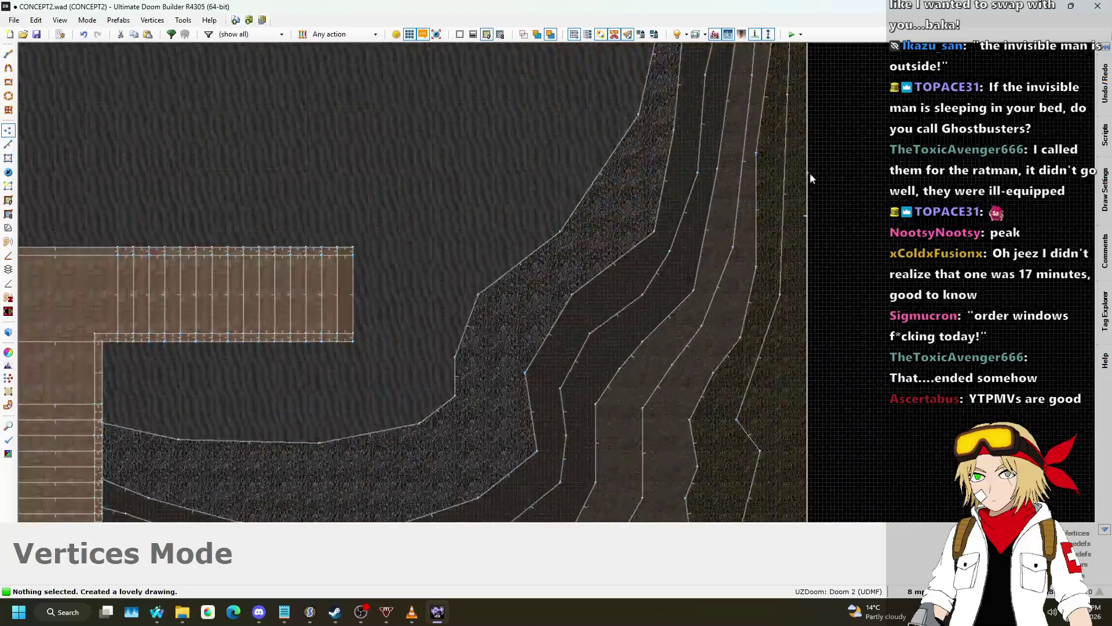
scroll(776, 332, up, 4)
key(v)
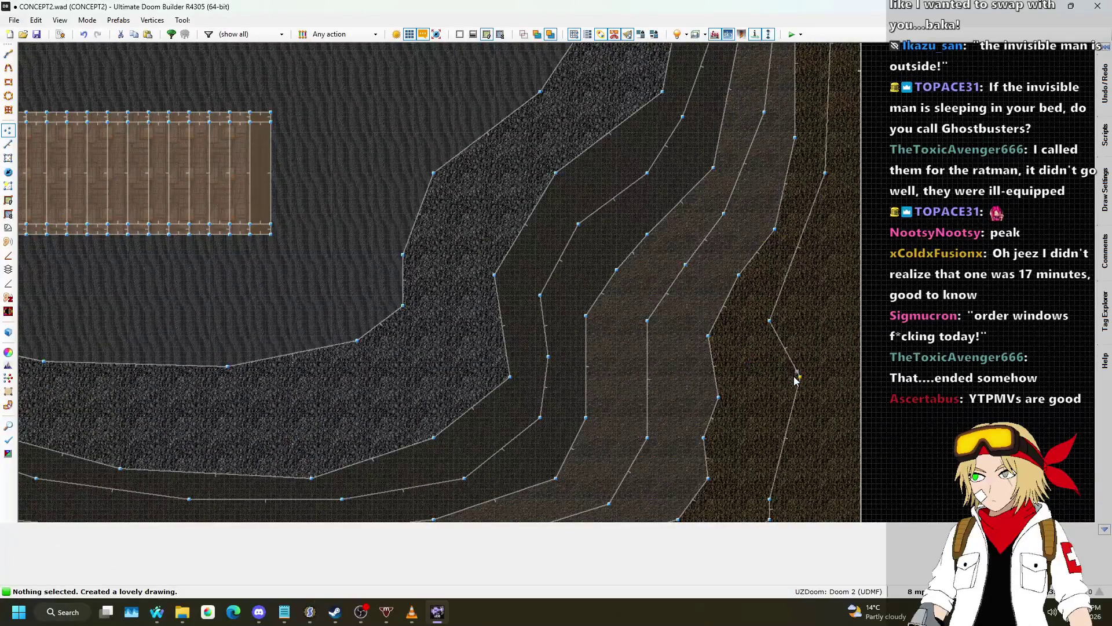
scroll(779, 383, down, 3)
scroll(781, 387, up, 2)
key(v)
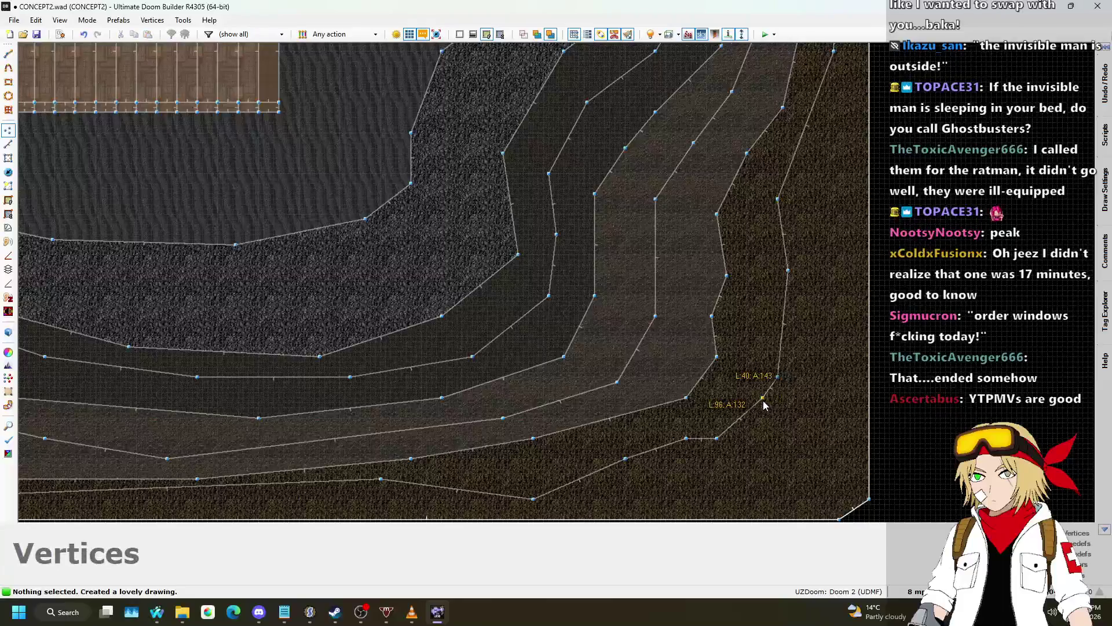
scroll(858, 261, down, 3)
scroll(858, 264, down, 3)
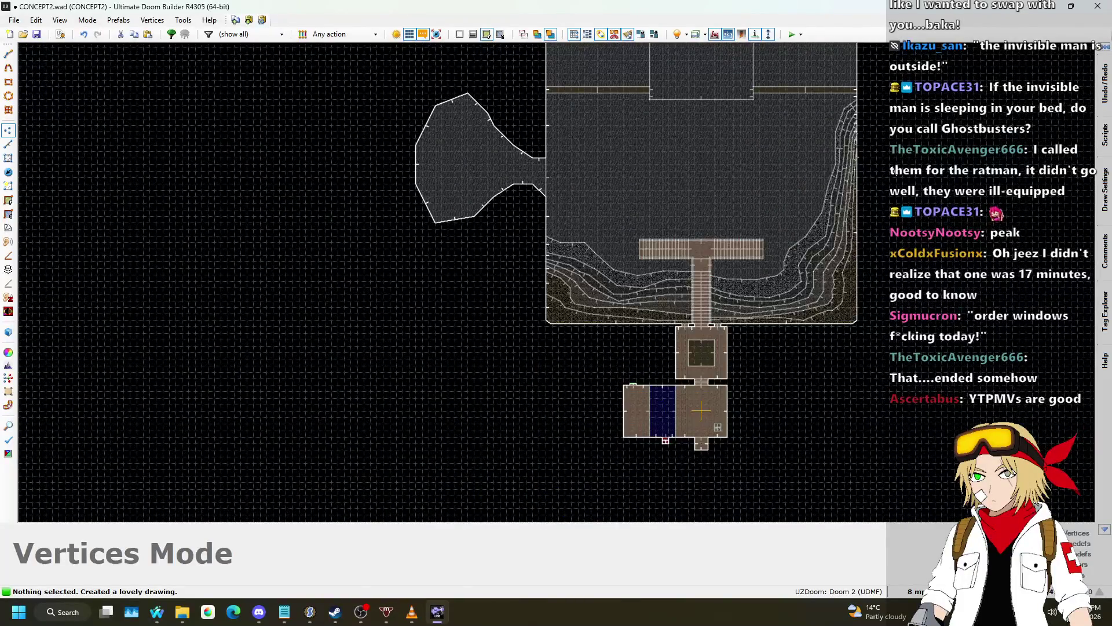
- Fly through the cavern in 3D past the rock terraces, yellow wall and brown block, then exit to Task View
key(w)
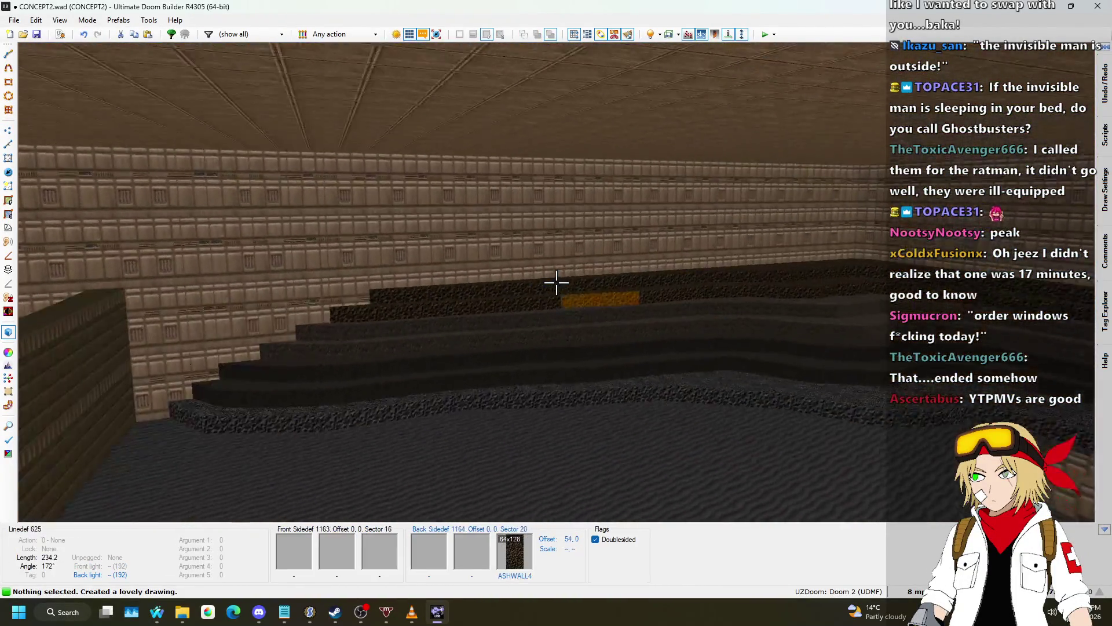
key(w)
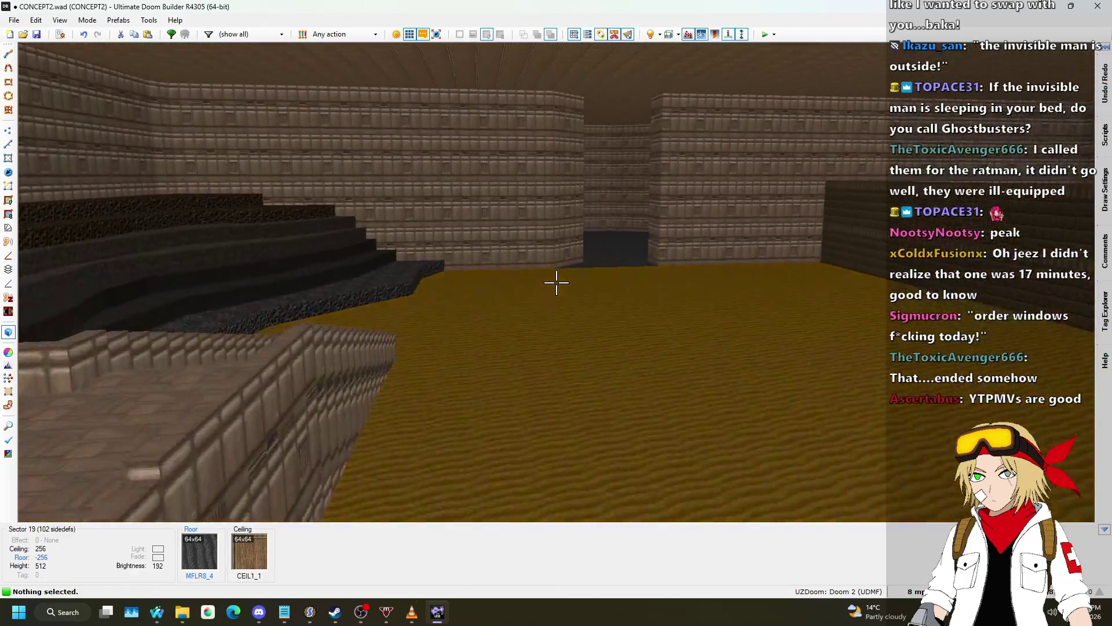
key(w)
mouse_move(556, 282)
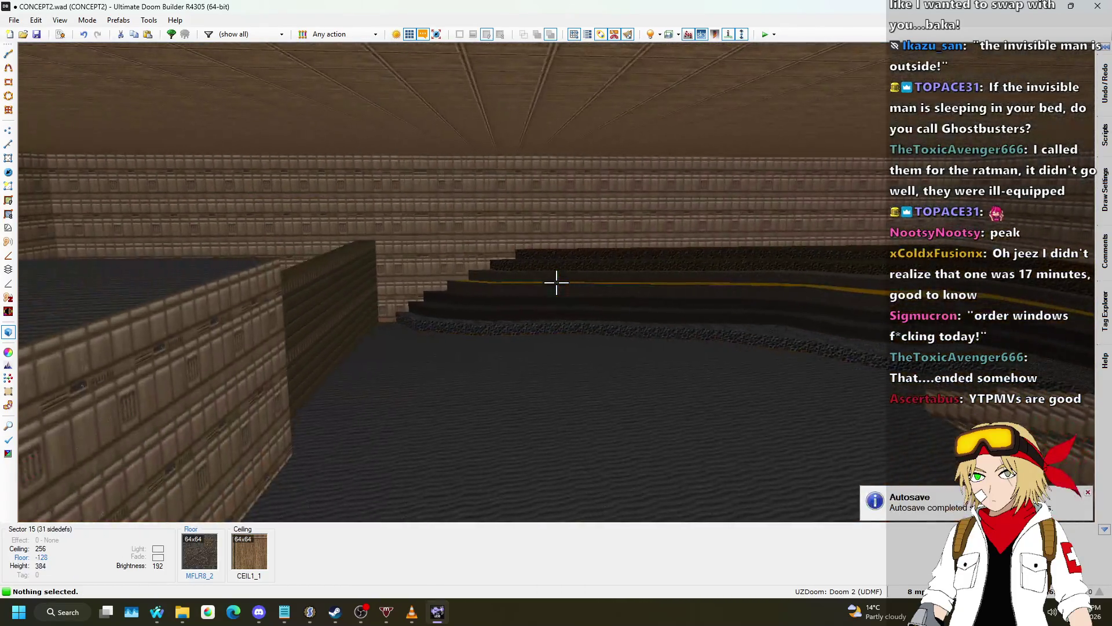
key(w)
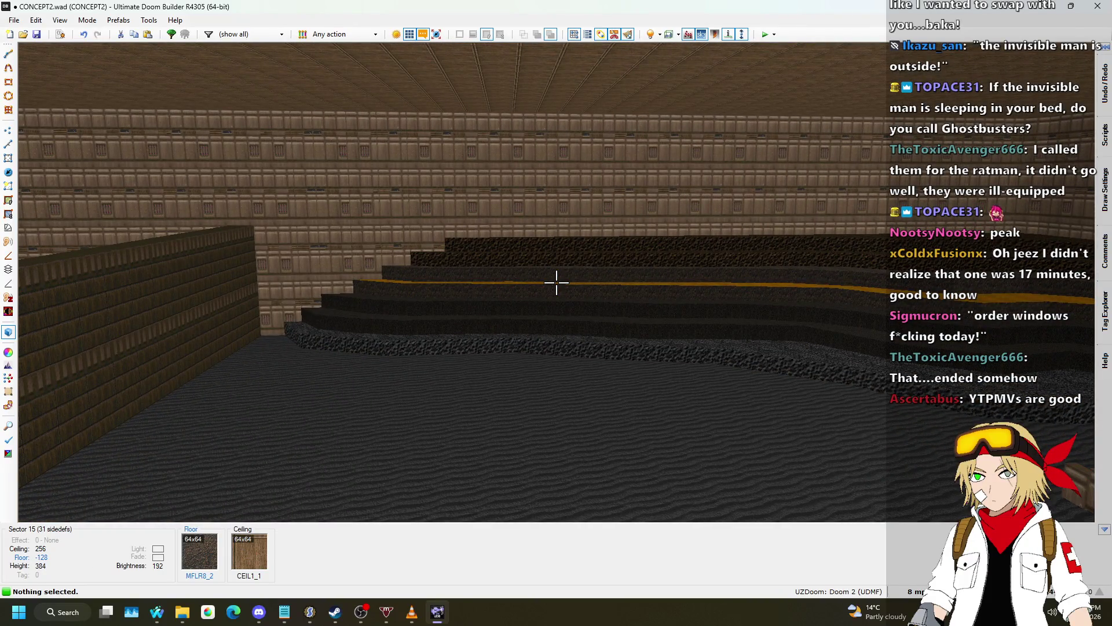
key(w)
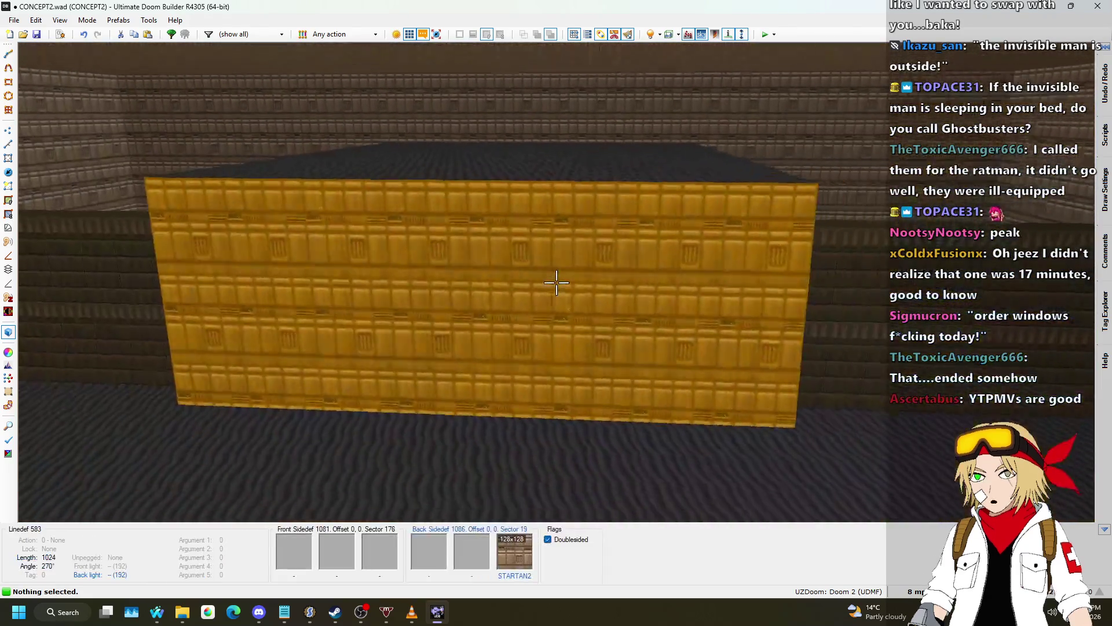
key(w)
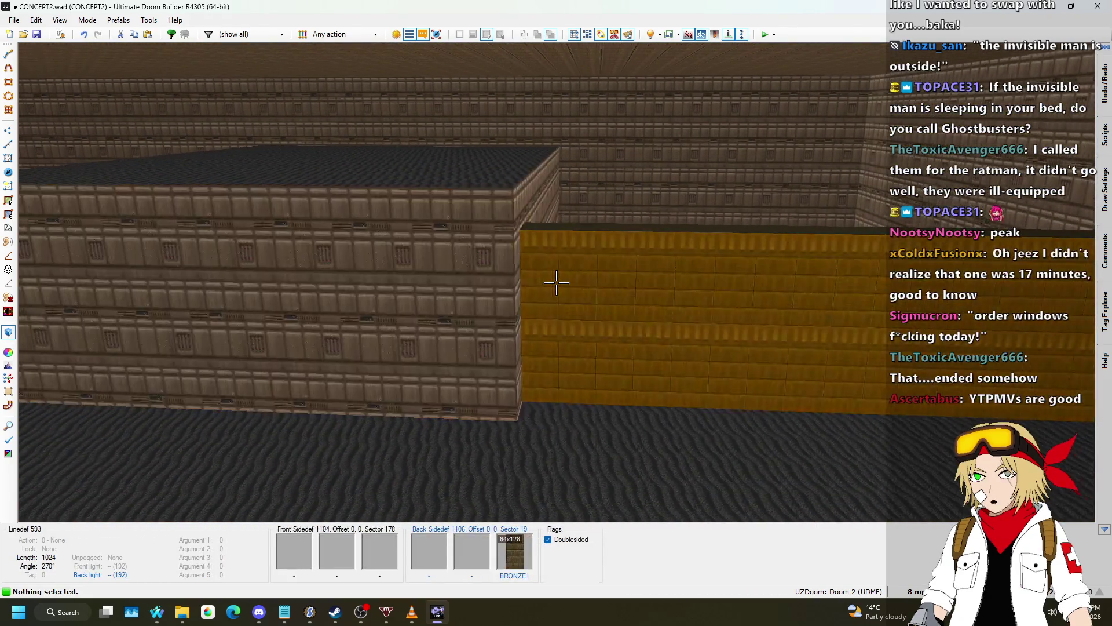
key(w)
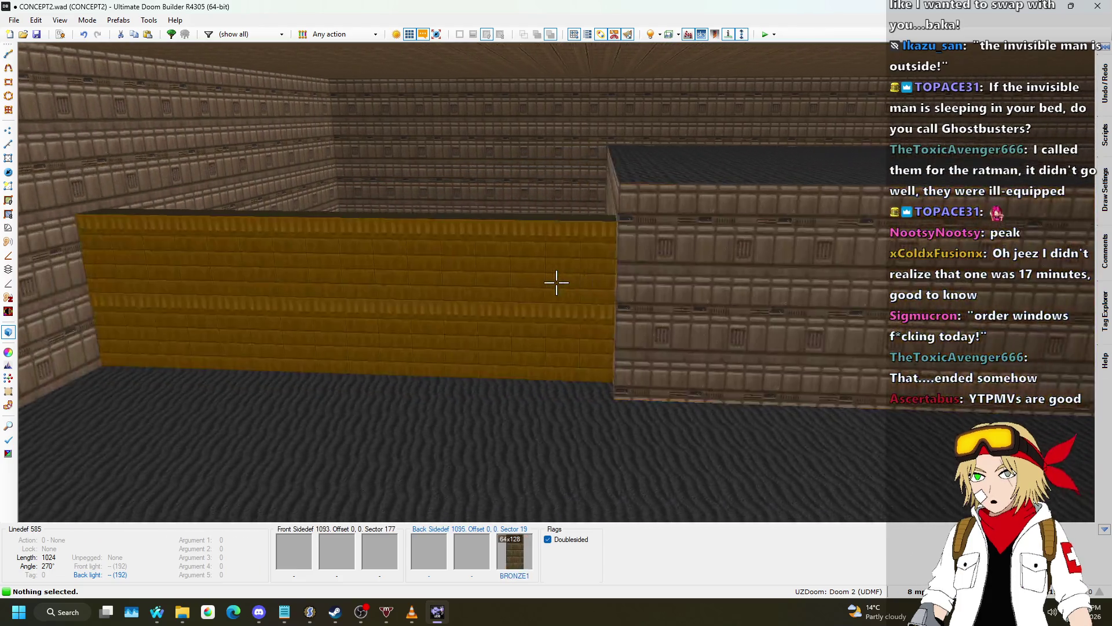
key(q)
key(super+Tab)
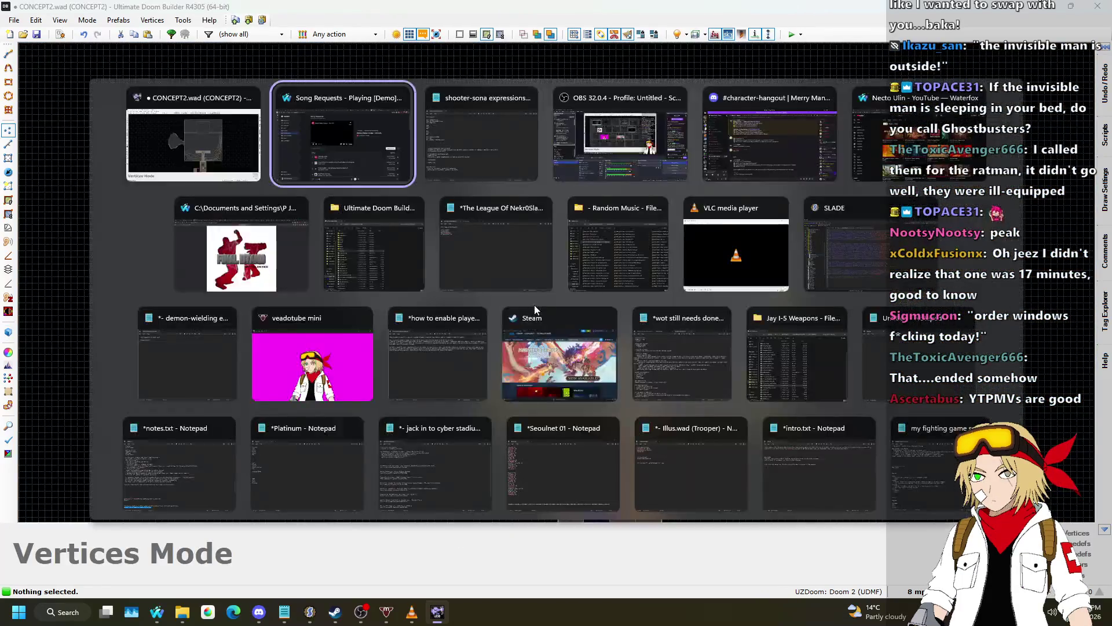
- Bring Nightbot's song requests page forward to review the queue, then return to the map
click(304, 140)
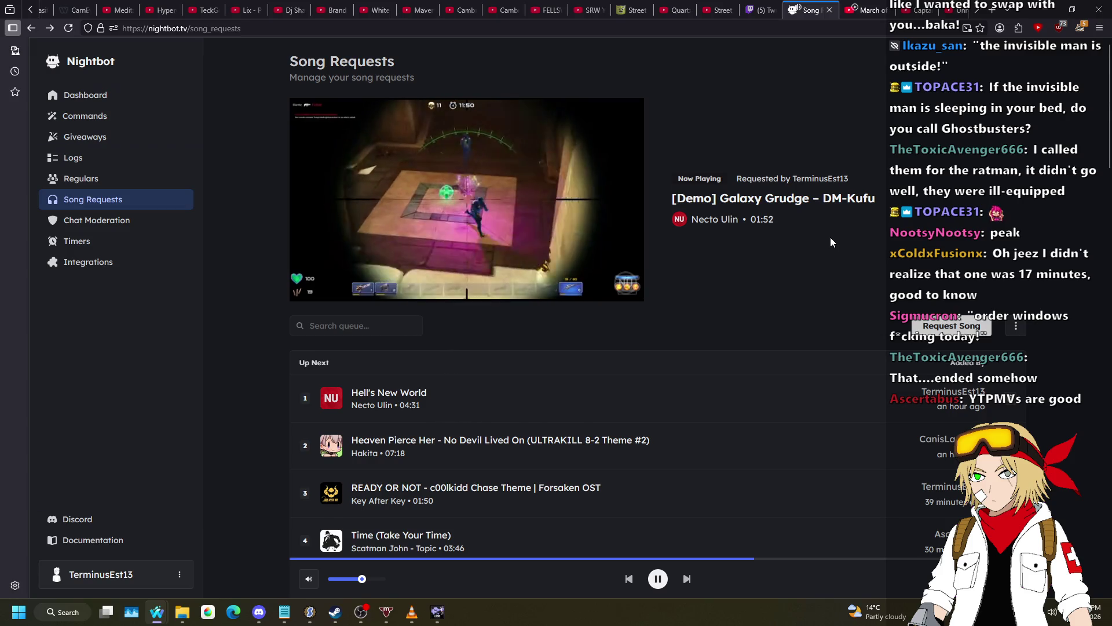
key(alt+Tab)
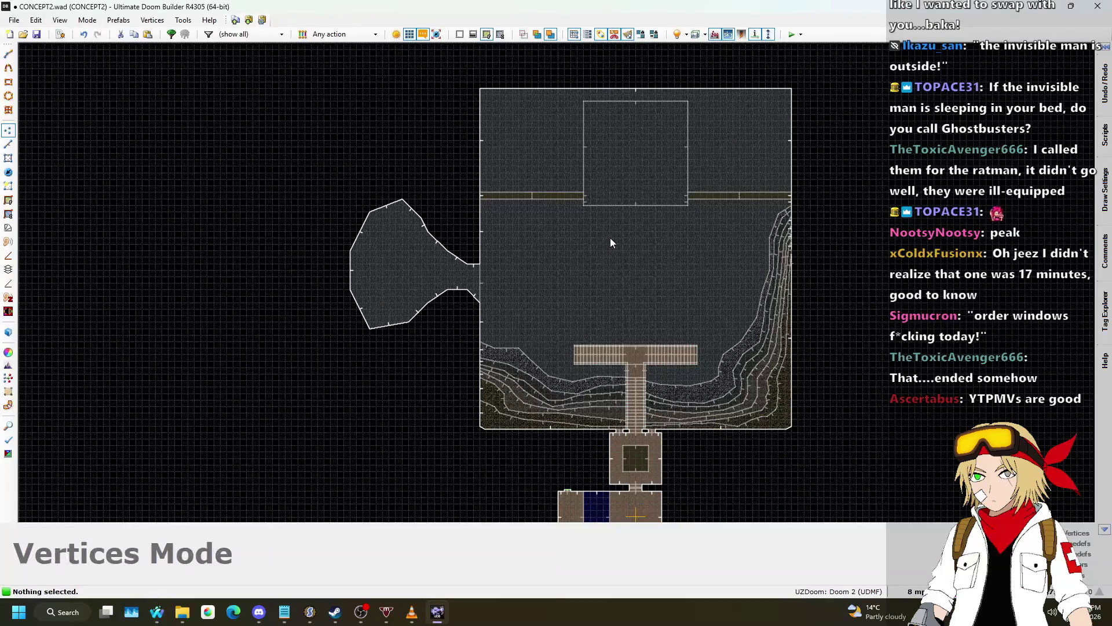
click(7, 144)
scroll(526, 258, up, 3)
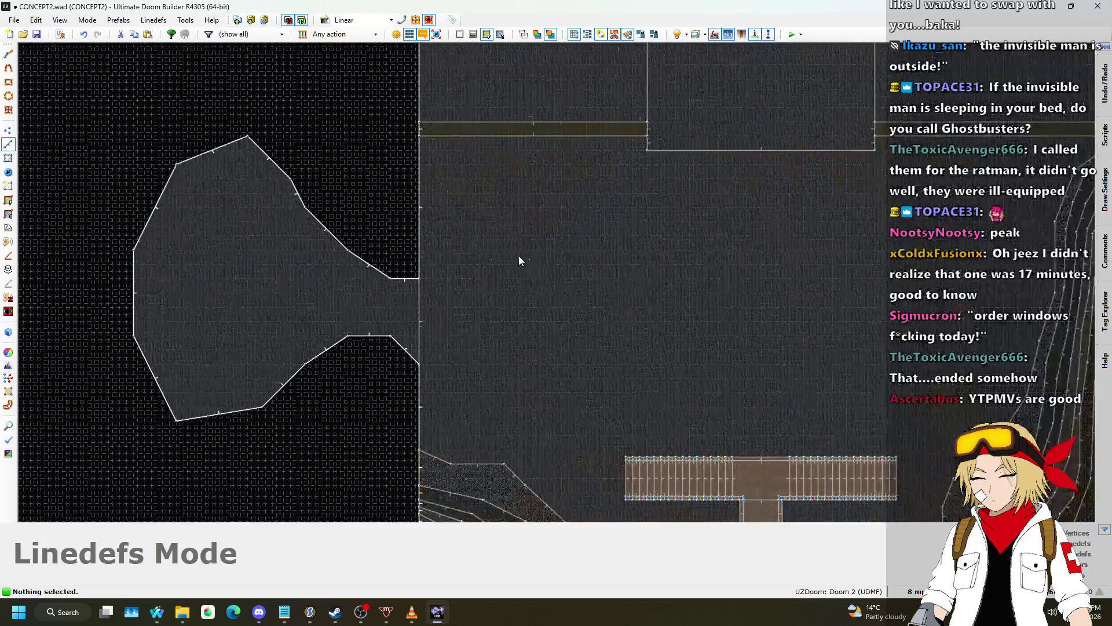
scroll(346, 269, down, 3)
scroll(366, 269, up, 4)
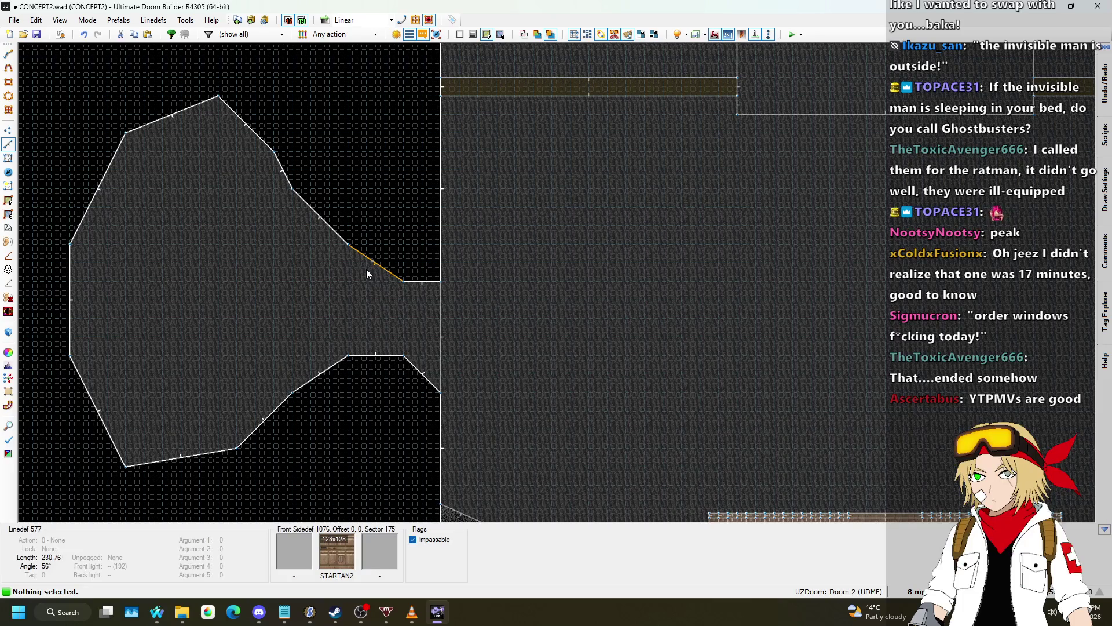
scroll(264, 324, down, 8)
scroll(418, 151, up, 3)
scroll(418, 163, up, 1)
scroll(457, 142, down, 3)
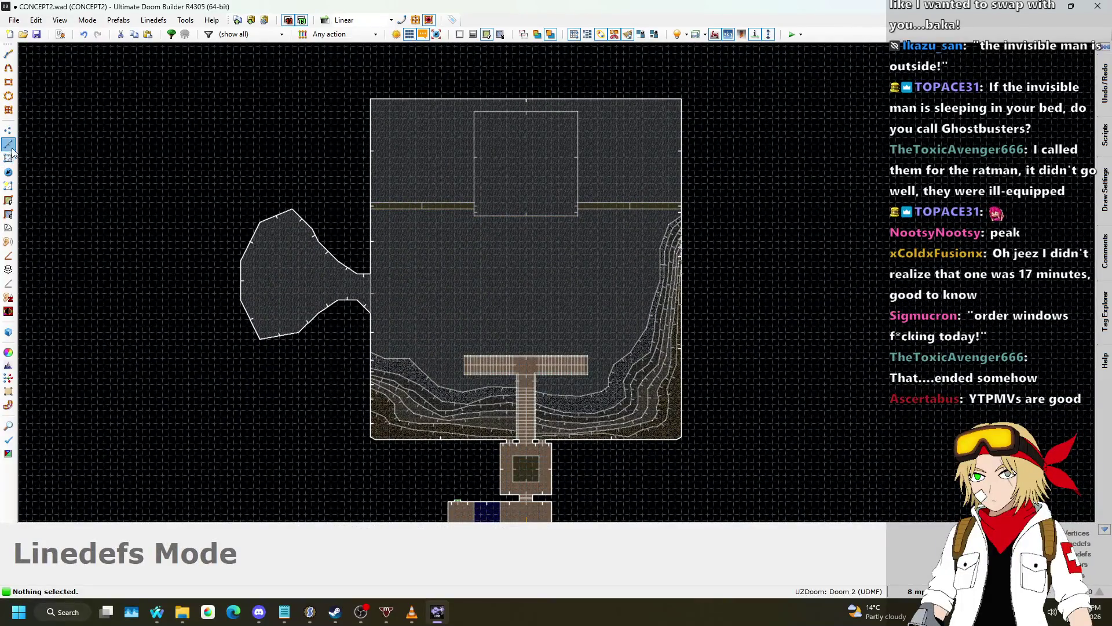
scroll(378, 225, down, 2)
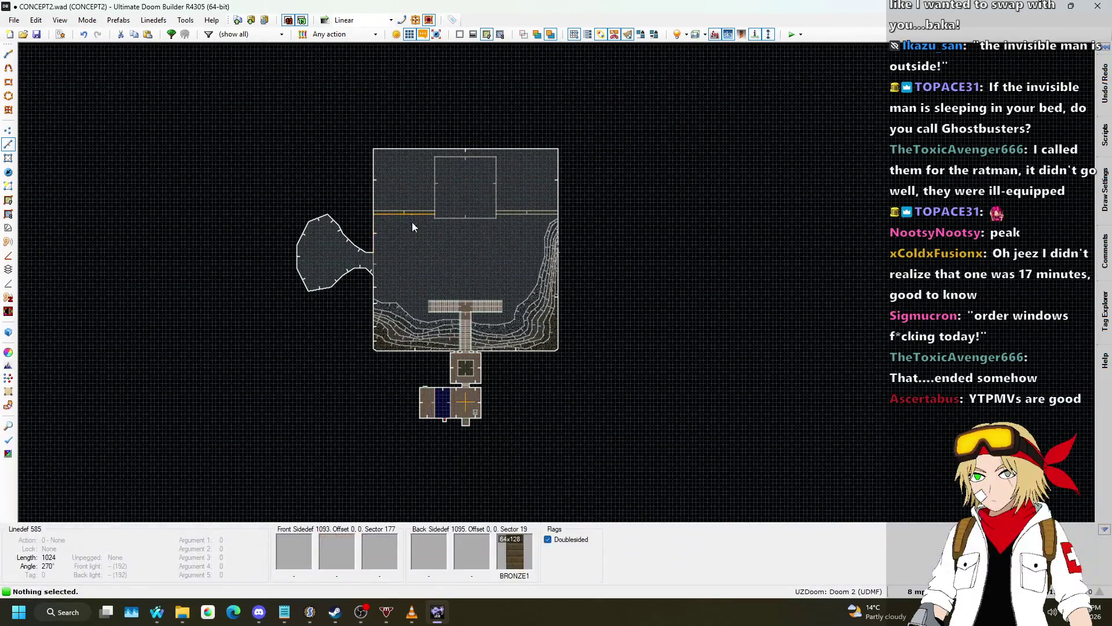
scroll(449, 244, up, 3)
scroll(299, 277, up, 2)
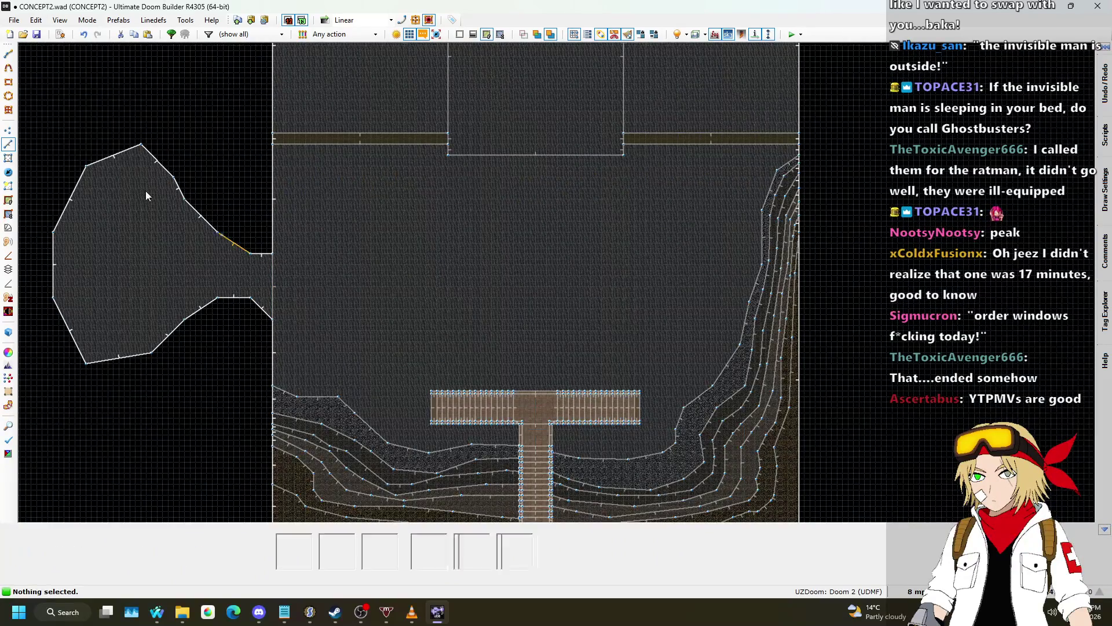
scroll(276, 268, up, 1)
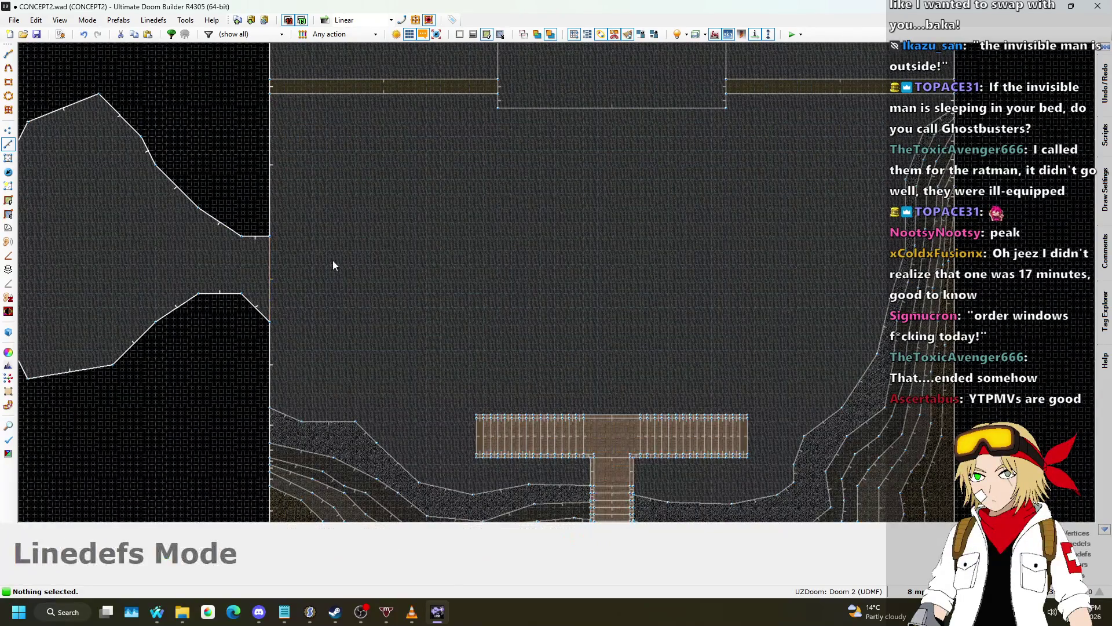
scroll(324, 256, down, 4)
scroll(317, 254, up, 3)
key(d)
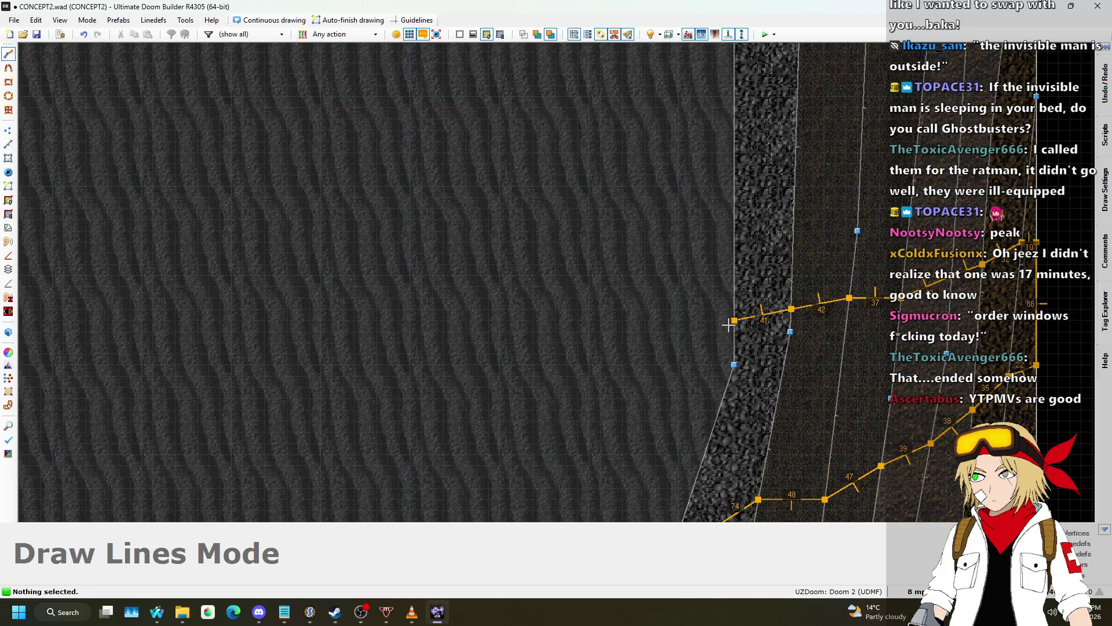
- Place the last point to close the wavy channel strip across the cavern floor
scroll(729, 325, down, 5)
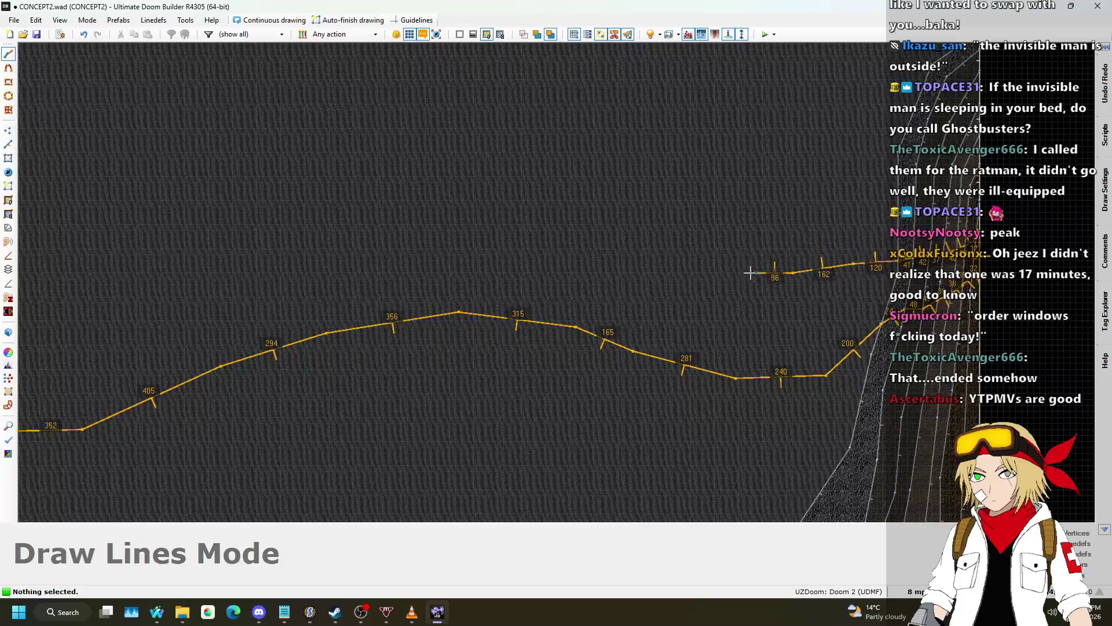
scroll(549, 221, down, 4)
scroll(811, 210, up, 4)
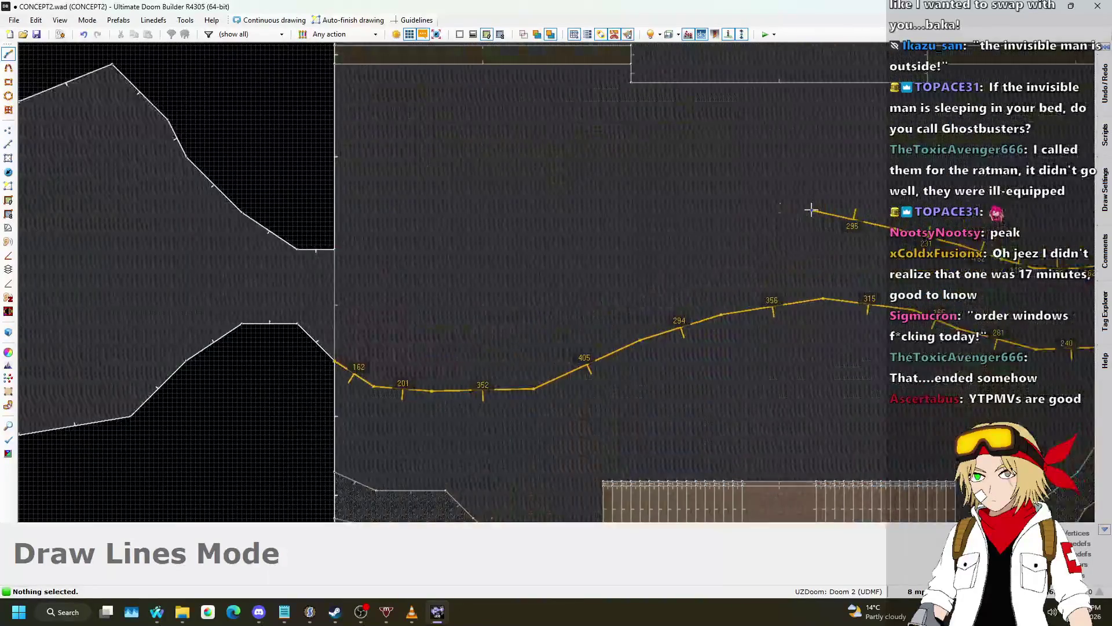
click(338, 255)
scroll(612, 221, down, 4)
scroll(703, 217, up, 4)
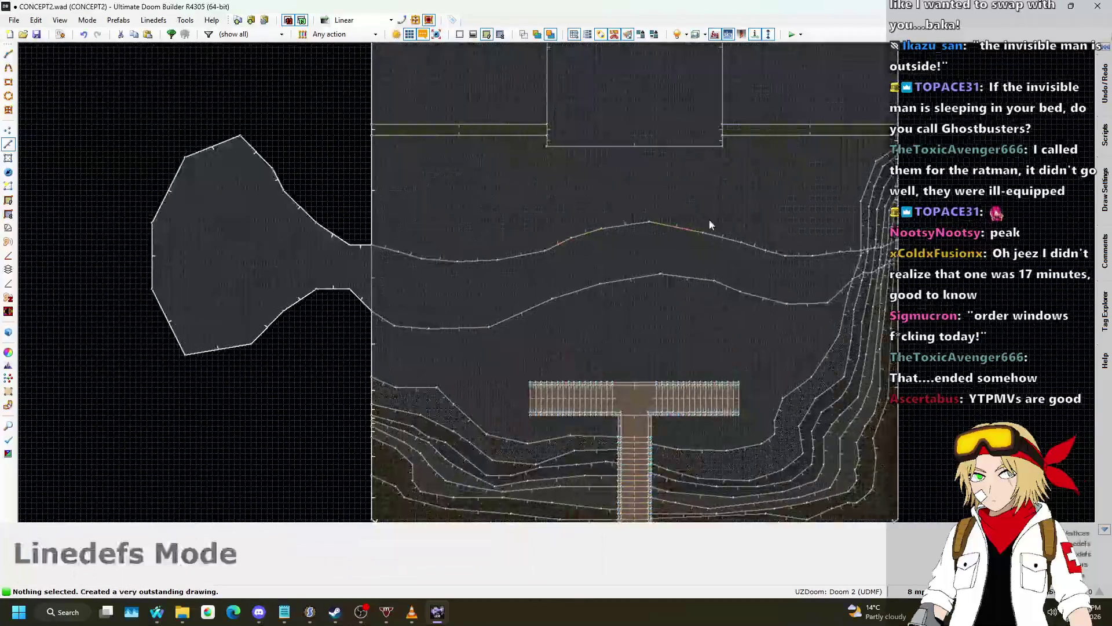
key(w)
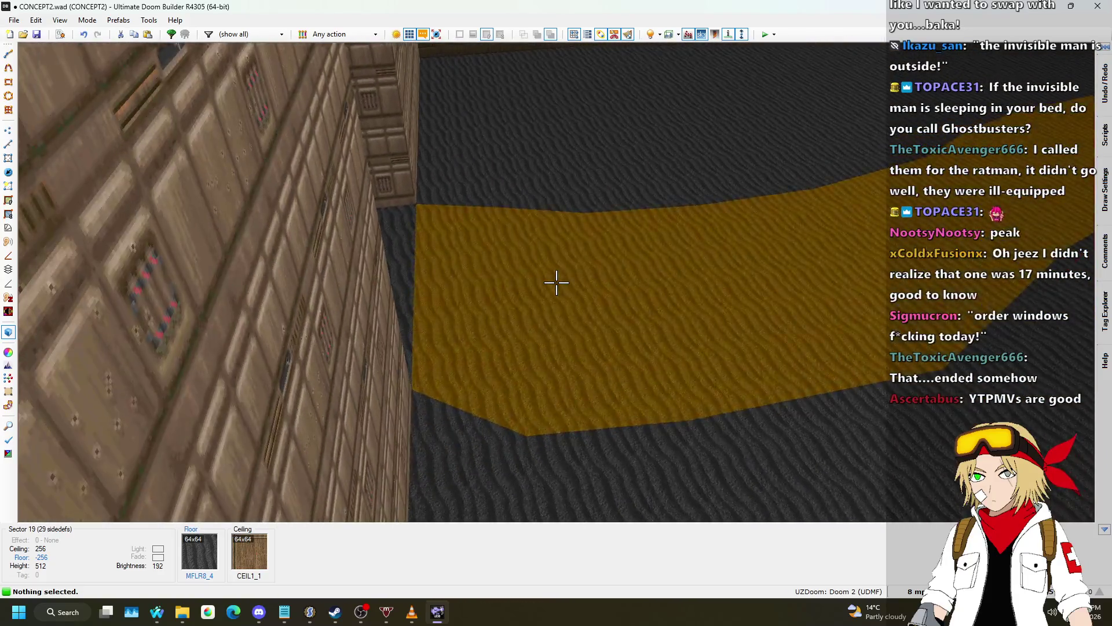
- Select both winding channel floor pieces and sink them to -264
click(556, 282)
click(556, 282)
scroll(556, 282, down, 1)
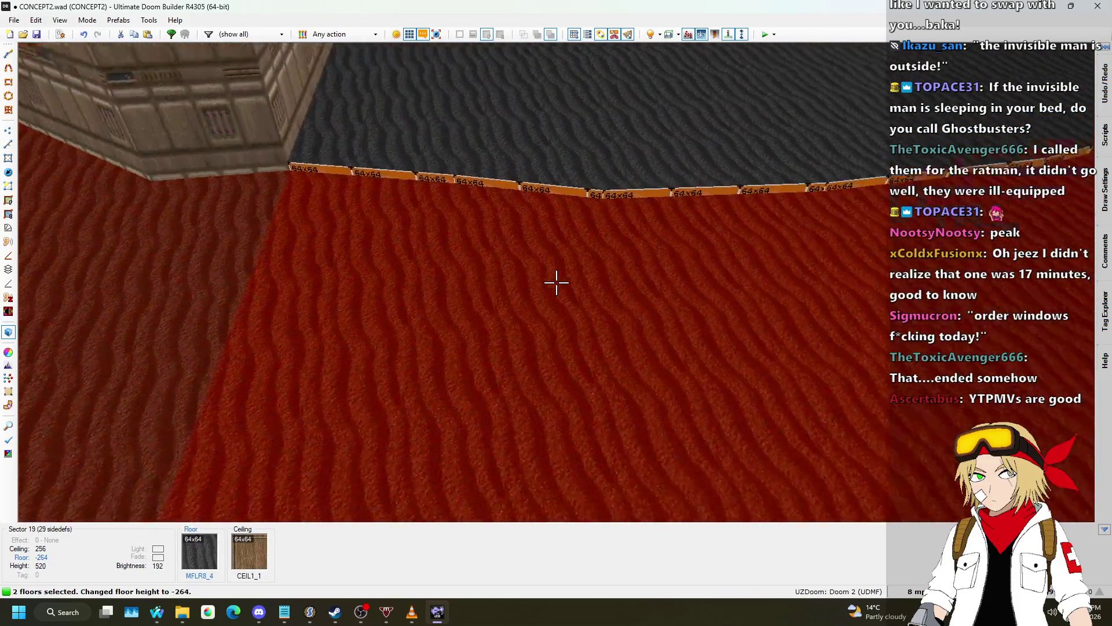
key(Escape)
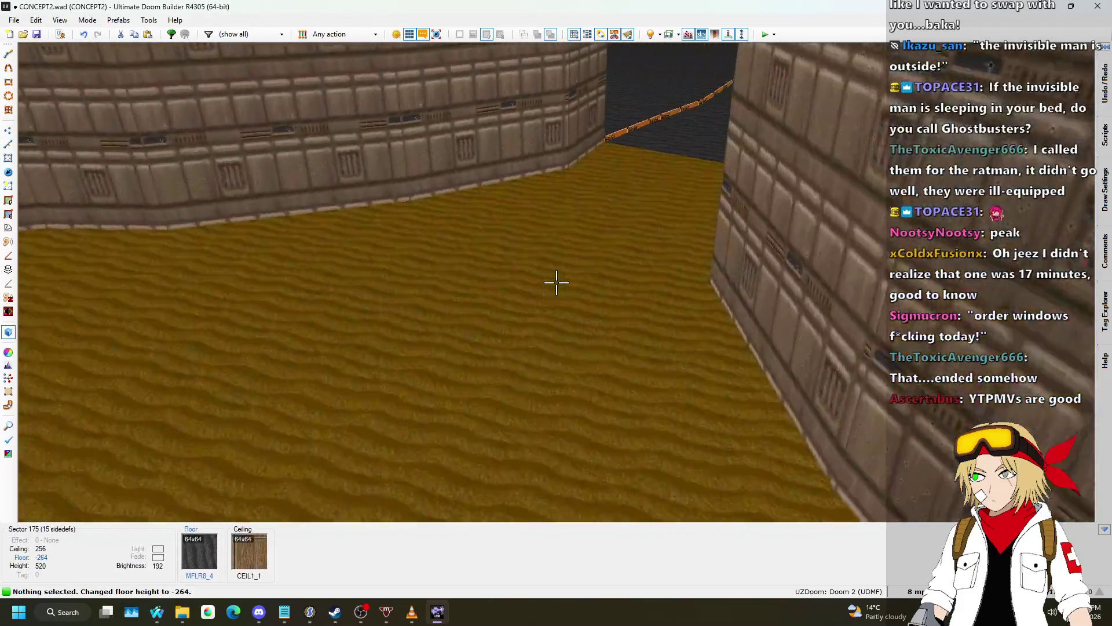
- Drop the channel's connecting passage floor to -384
click(556, 282)
scroll(556, 282, down, 7)
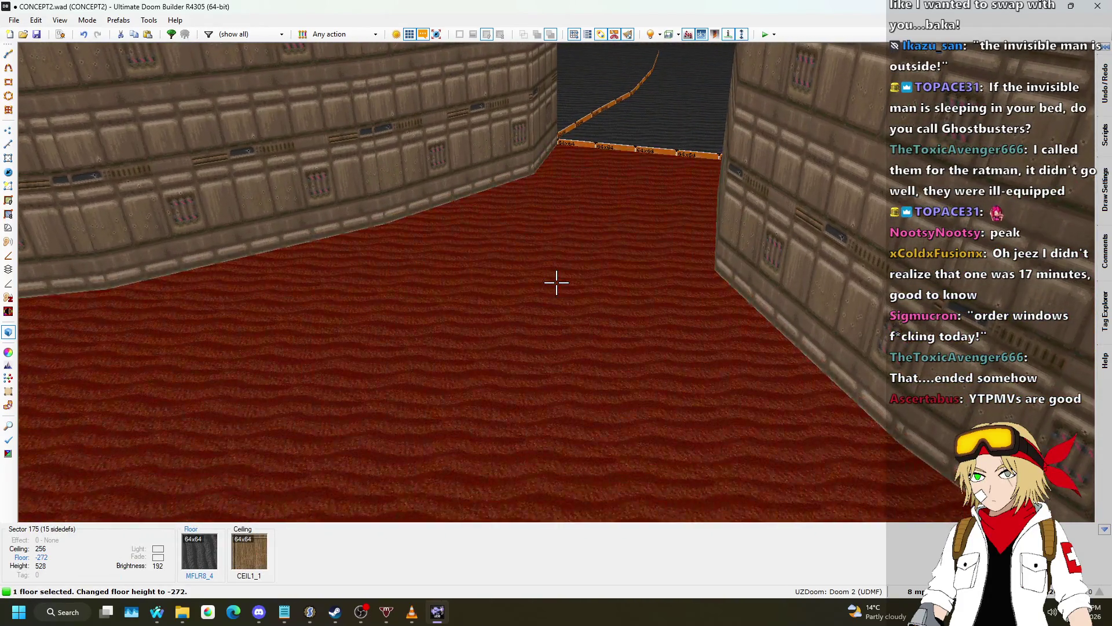
scroll(556, 282, down, 12)
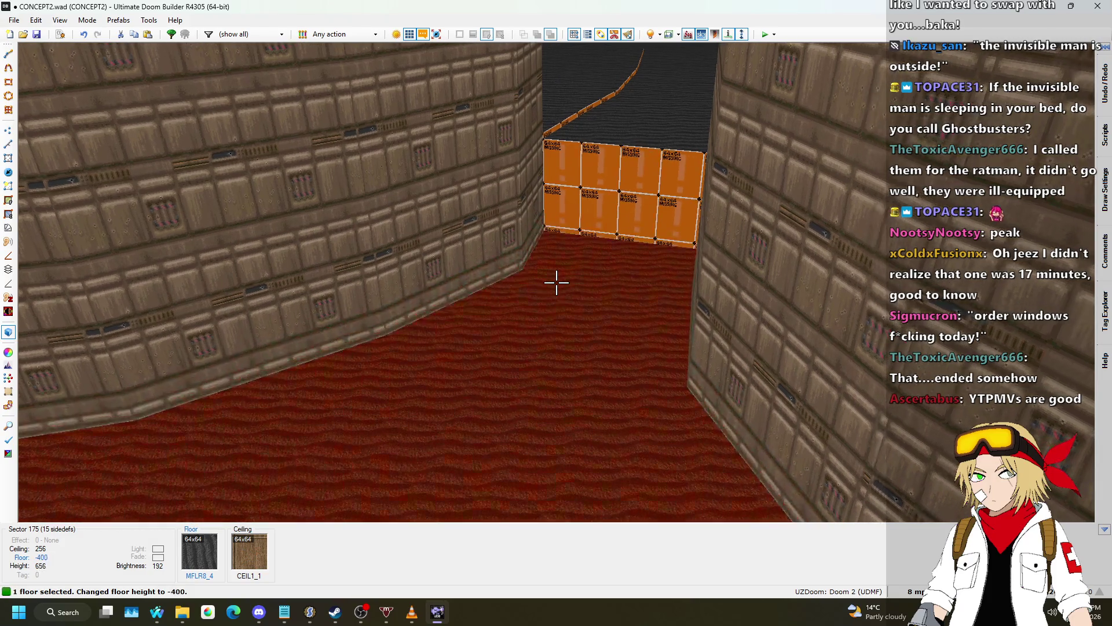
scroll(556, 282, up, 4)
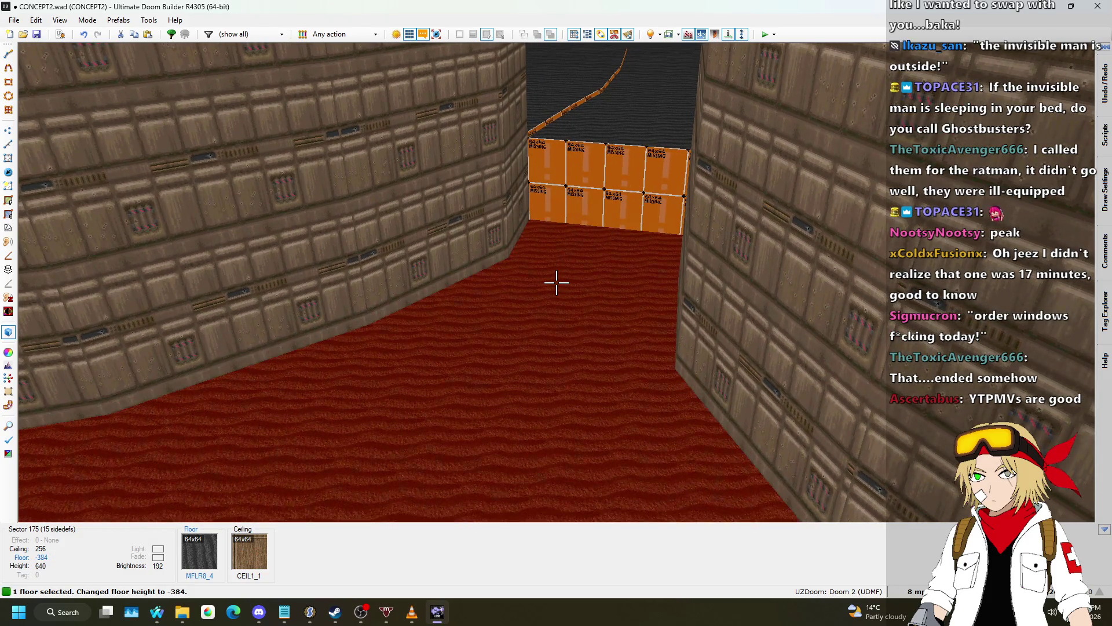
click(556, 282)
key(w)
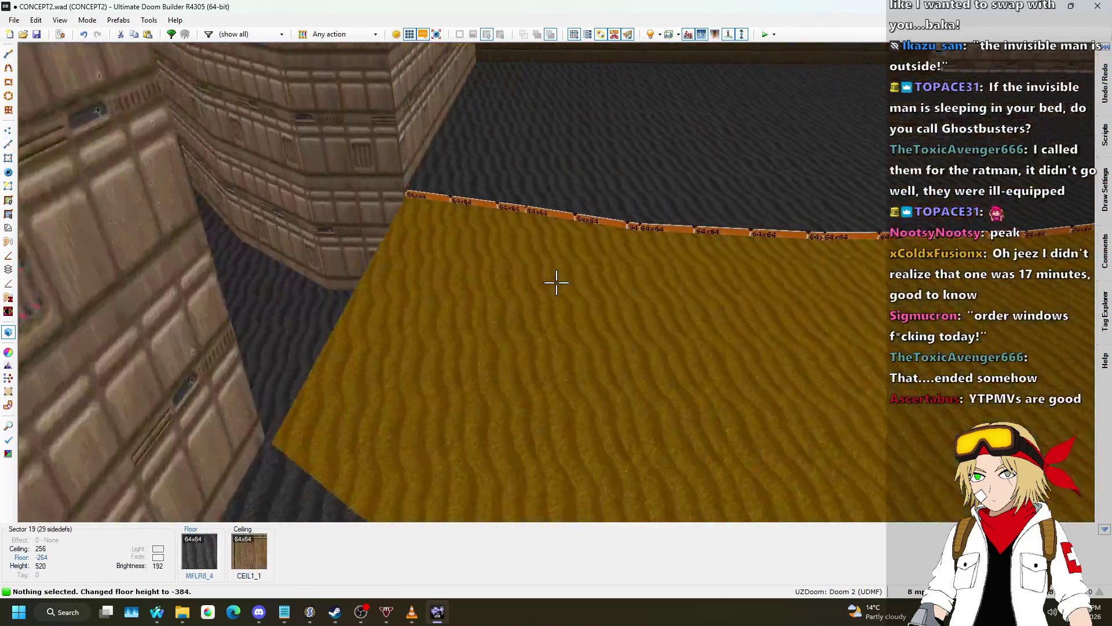
- Give the channel sector the NUKAGE1 liquid floor flat
click(556, 282)
right_click(556, 282)
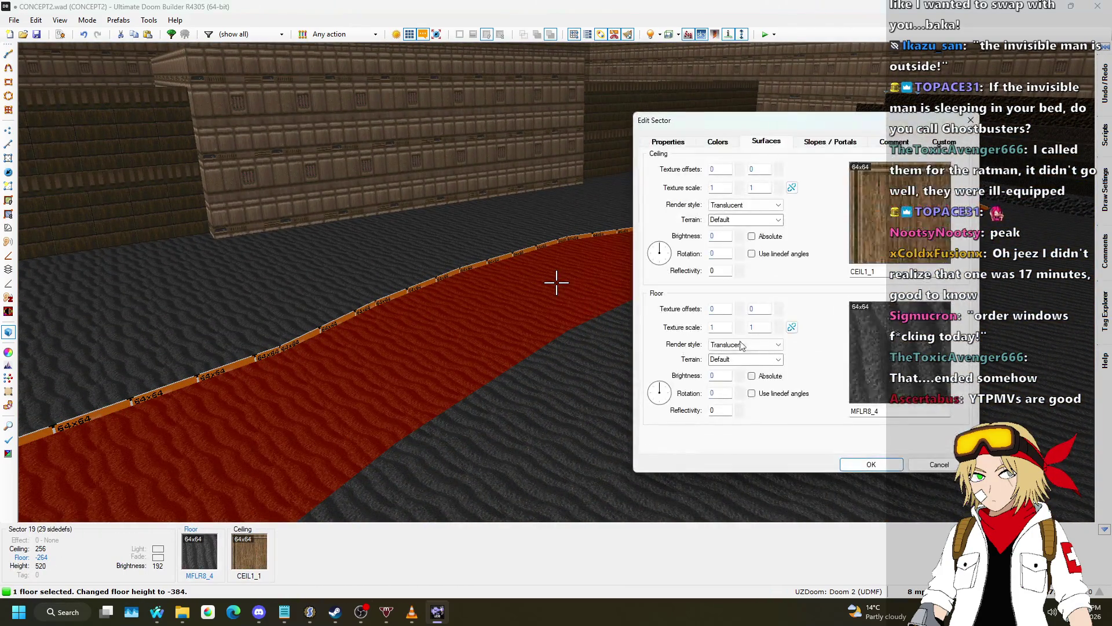
click(913, 380)
scroll(670, 265, down, 15)
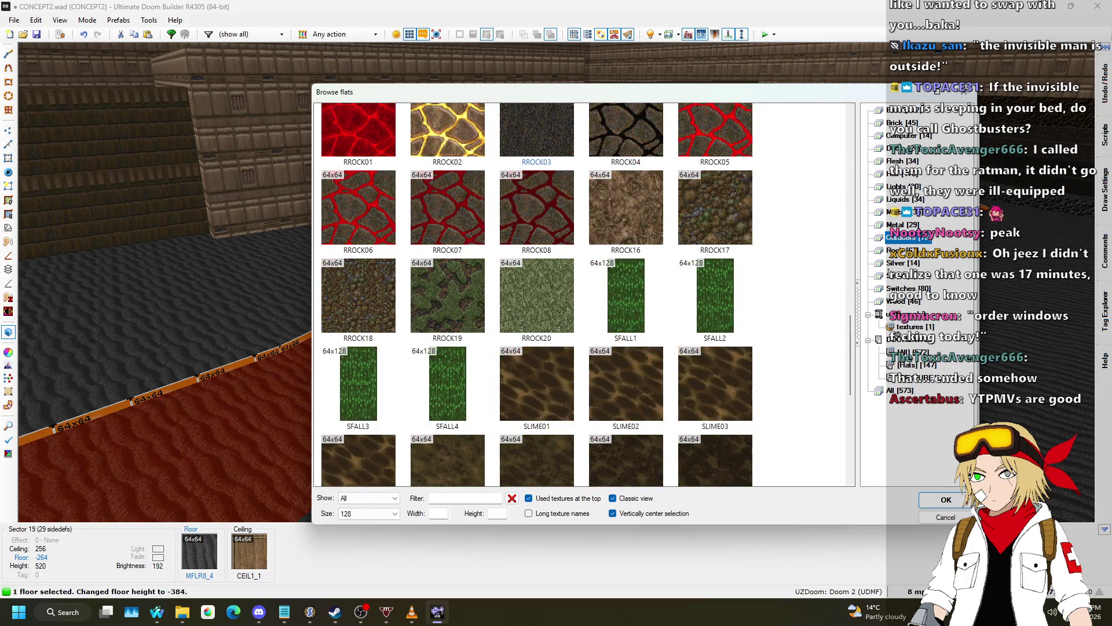
click(909, 199)
scroll(722, 265, down, 3)
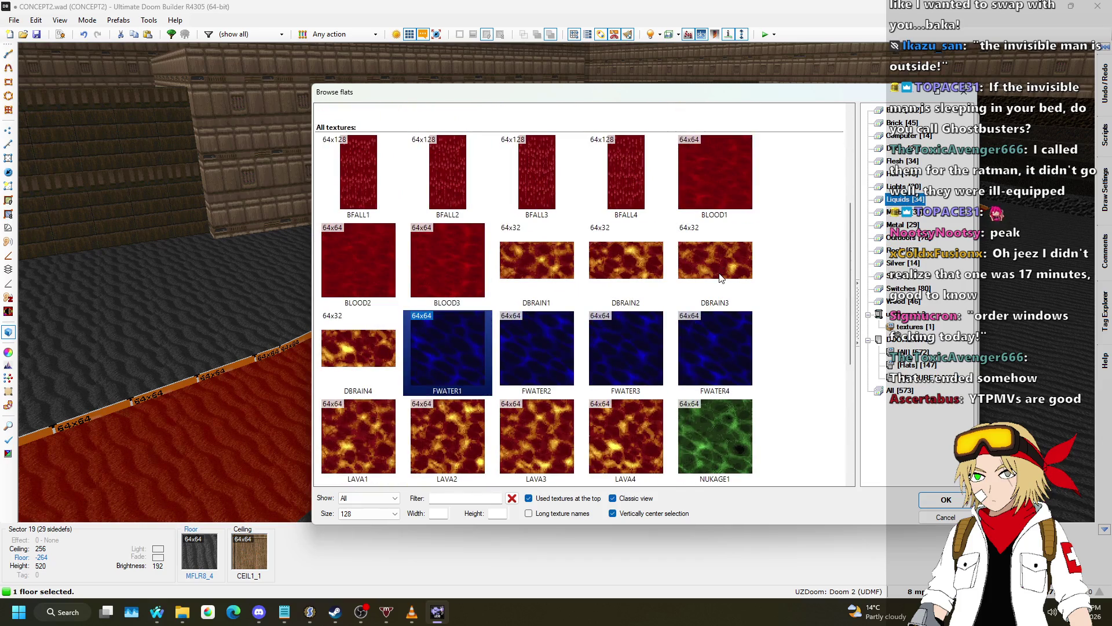
scroll(728, 304, down, 2)
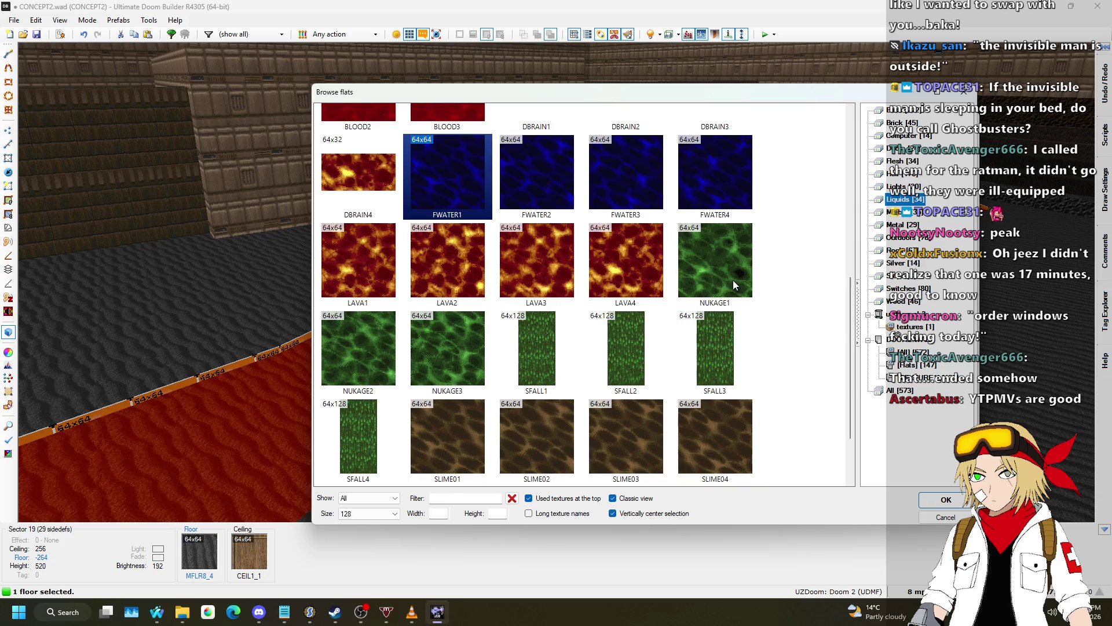
double_click(735, 277)
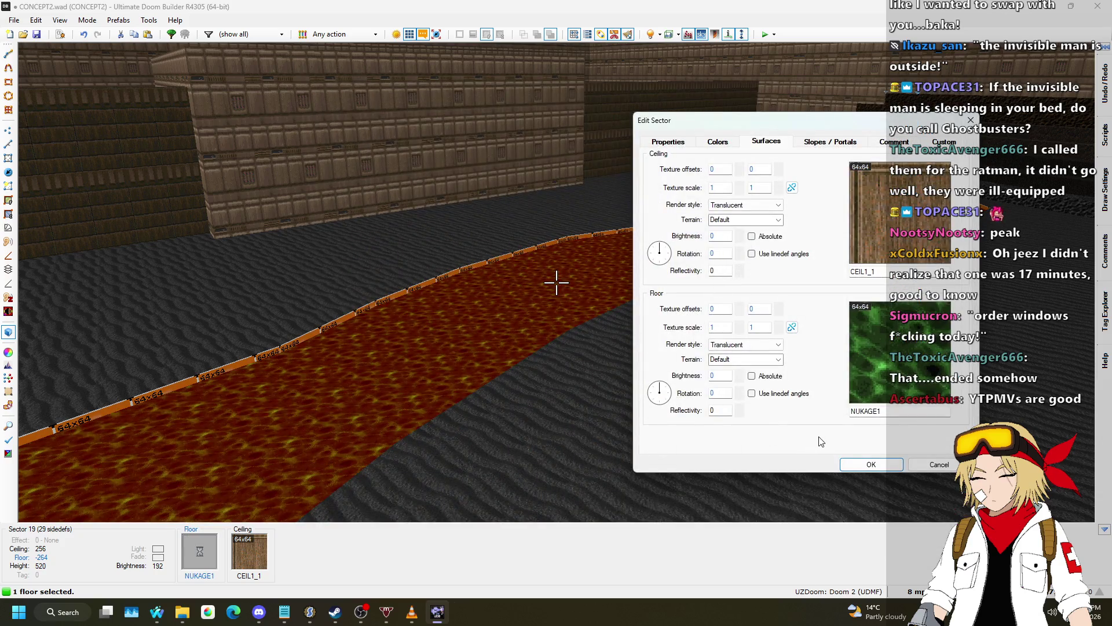
click(871, 465)
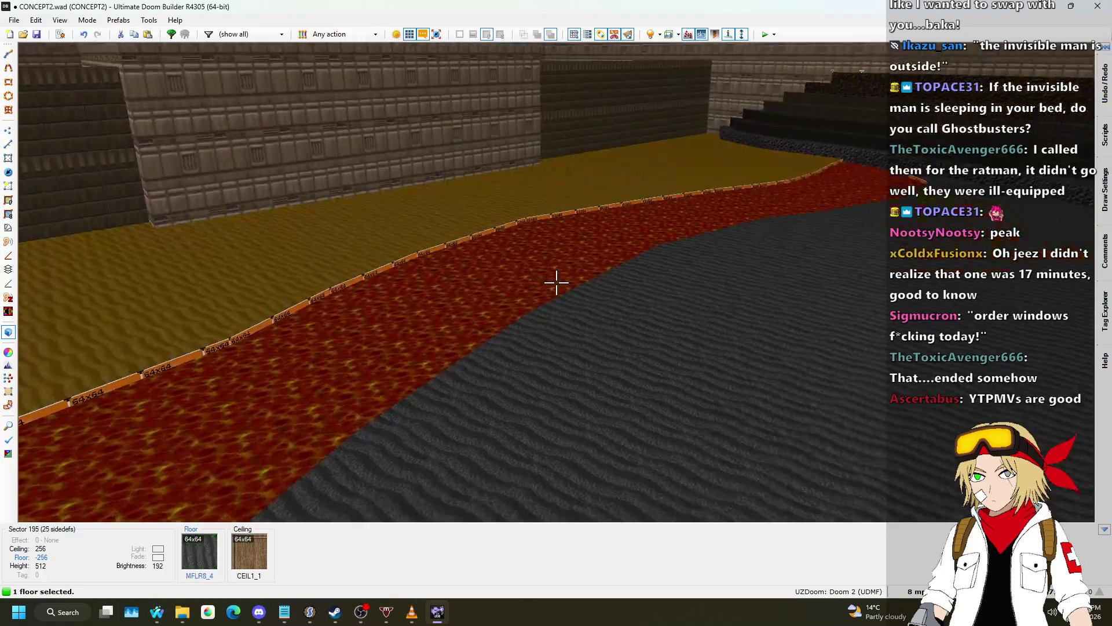
- Apply SFALL1 to the back side of the corridor's missing-texture wall
key(w)
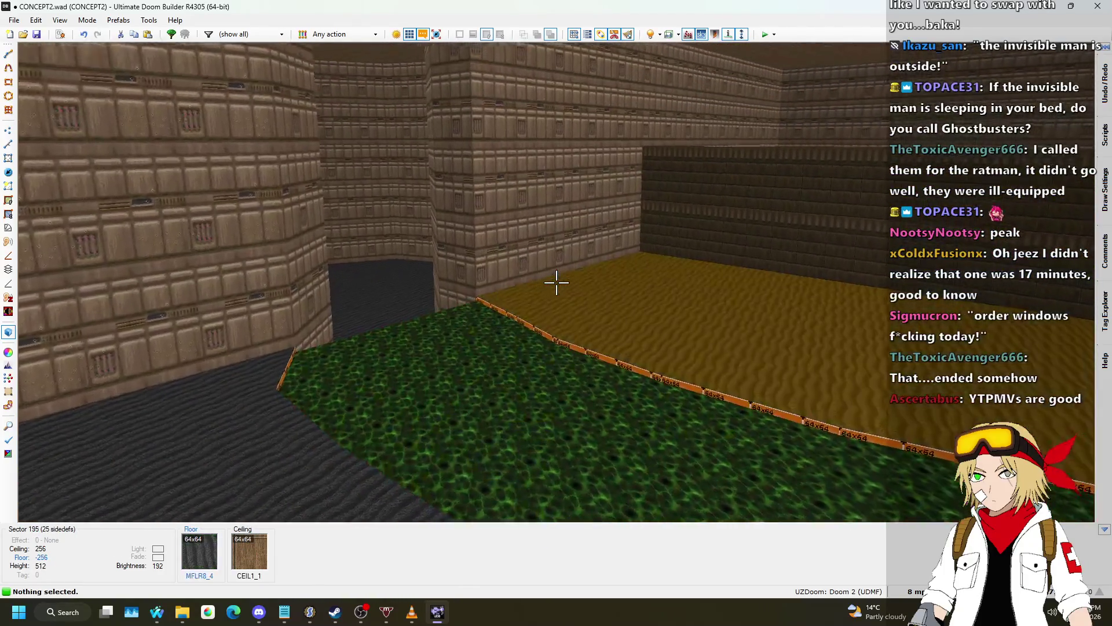
key(w)
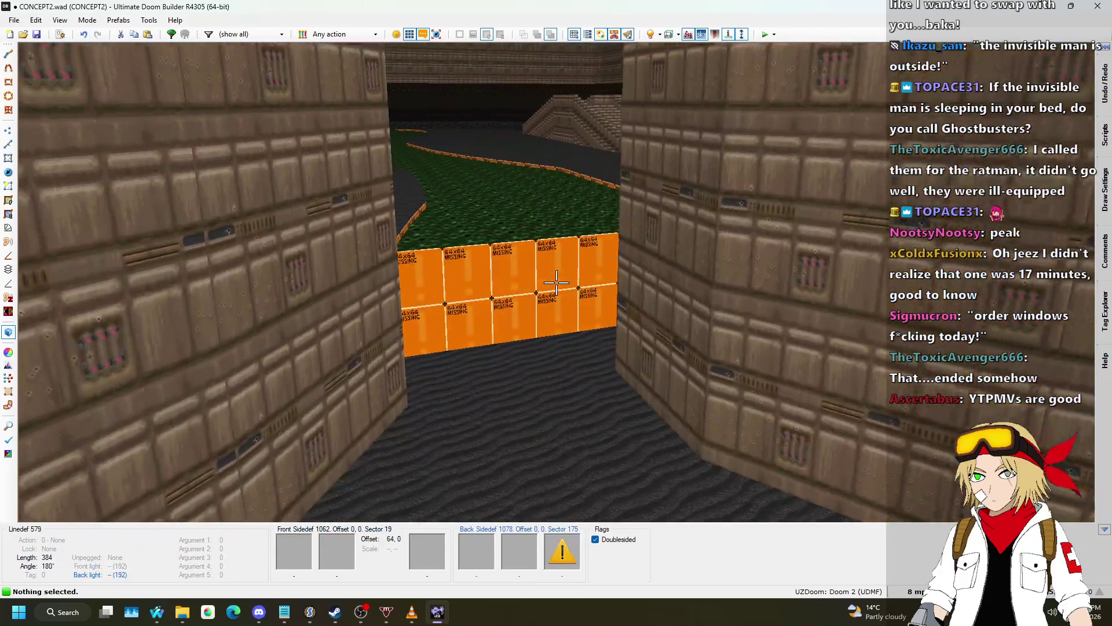
key(w)
click(556, 282)
right_click(556, 282)
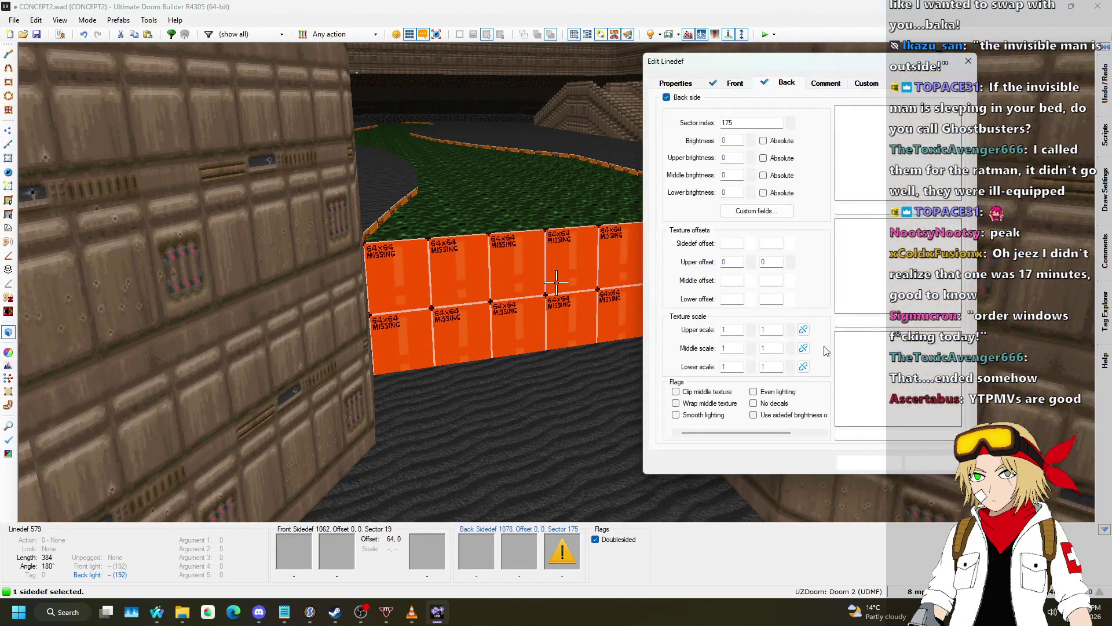
click(898, 377)
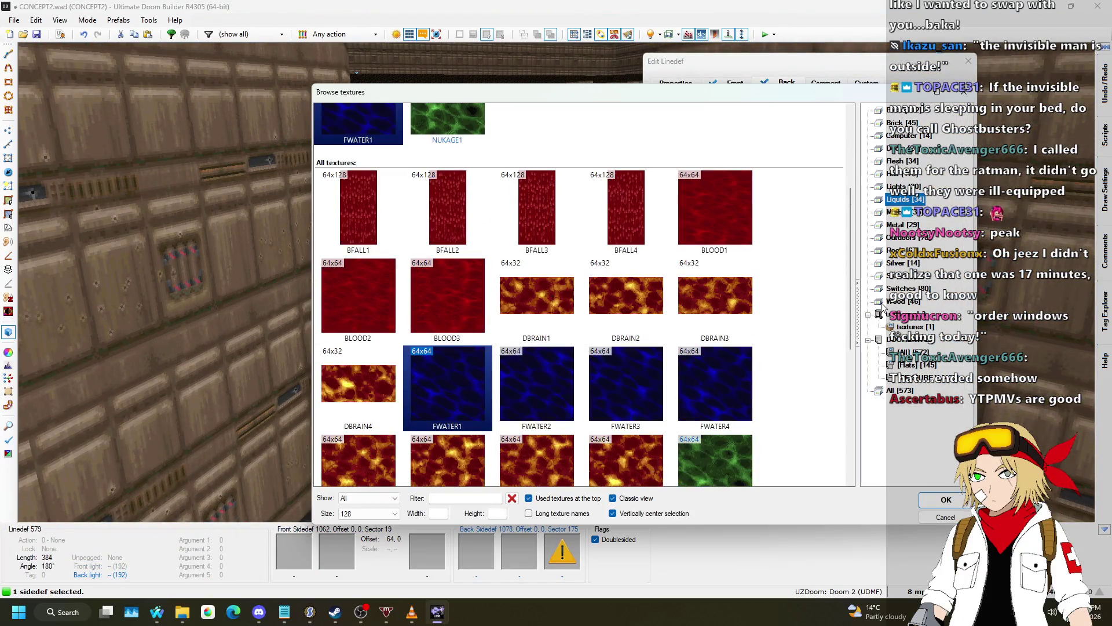
click(920, 237)
scroll(700, 264, down, 10)
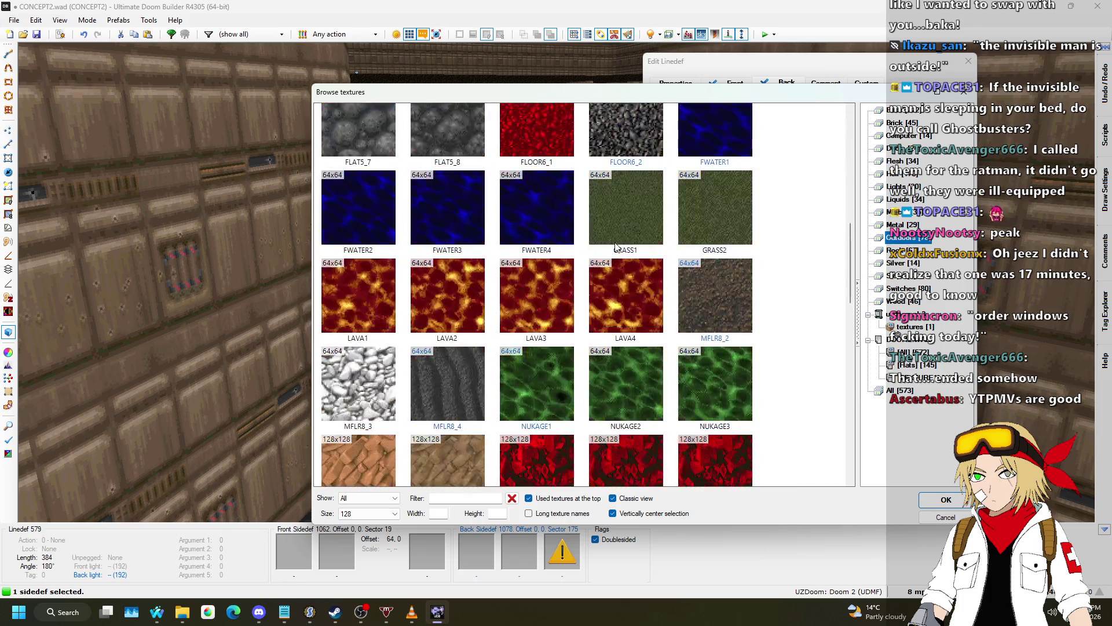
scroll(616, 246, down, 1)
double_click(616, 278)
key(Return)
- Apply ASHWALL2 to the back side of the channel edge linedef
key(s)
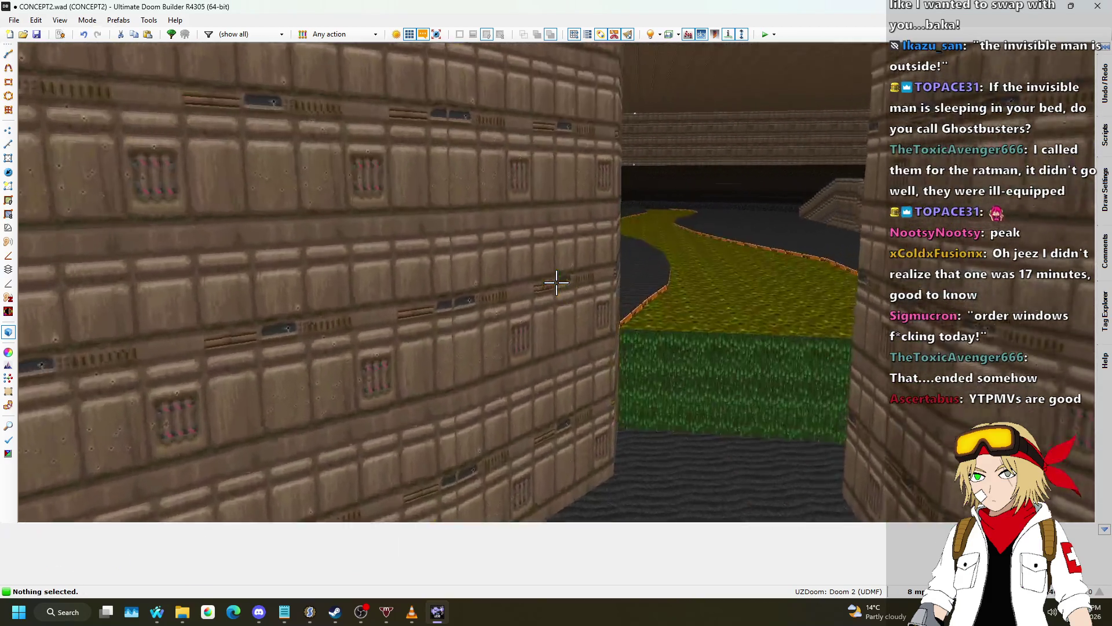
key(w)
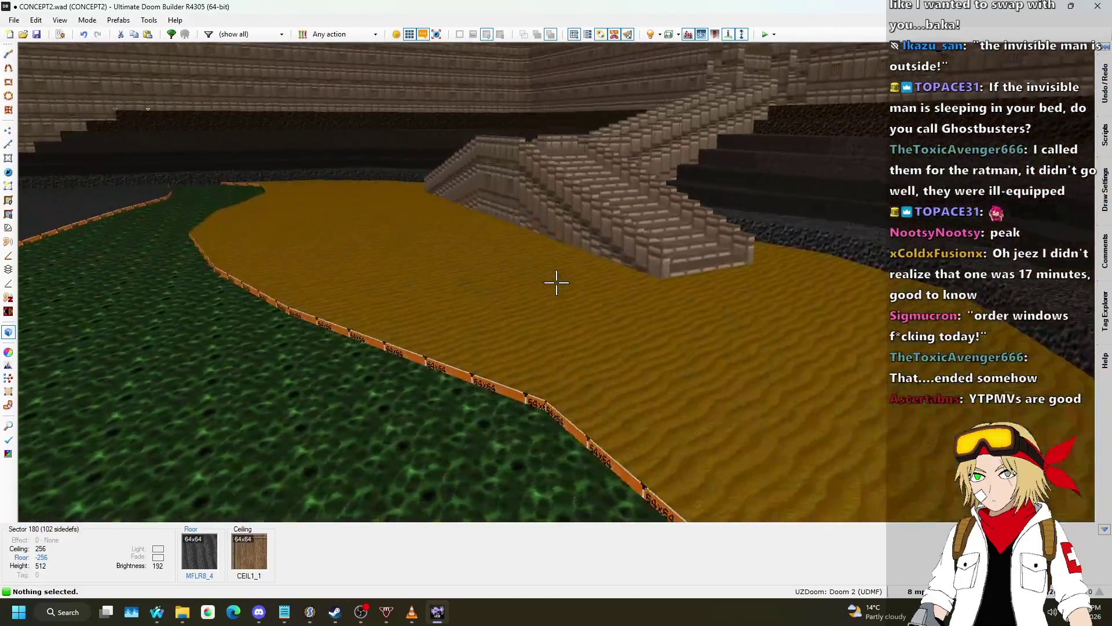
key(w)
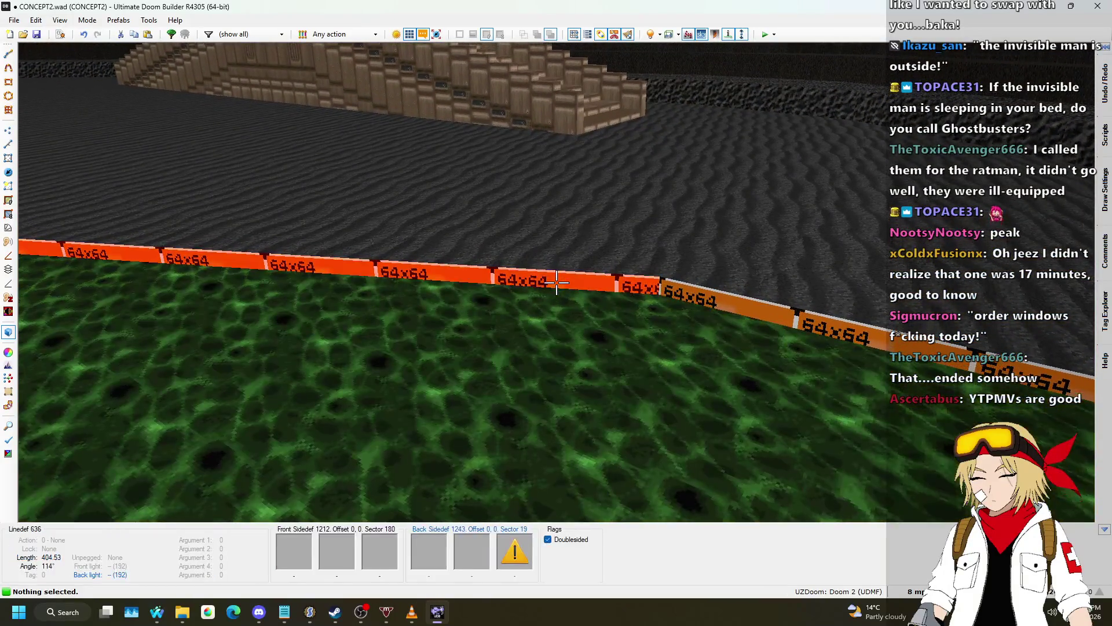
right_click(557, 284)
click(863, 455)
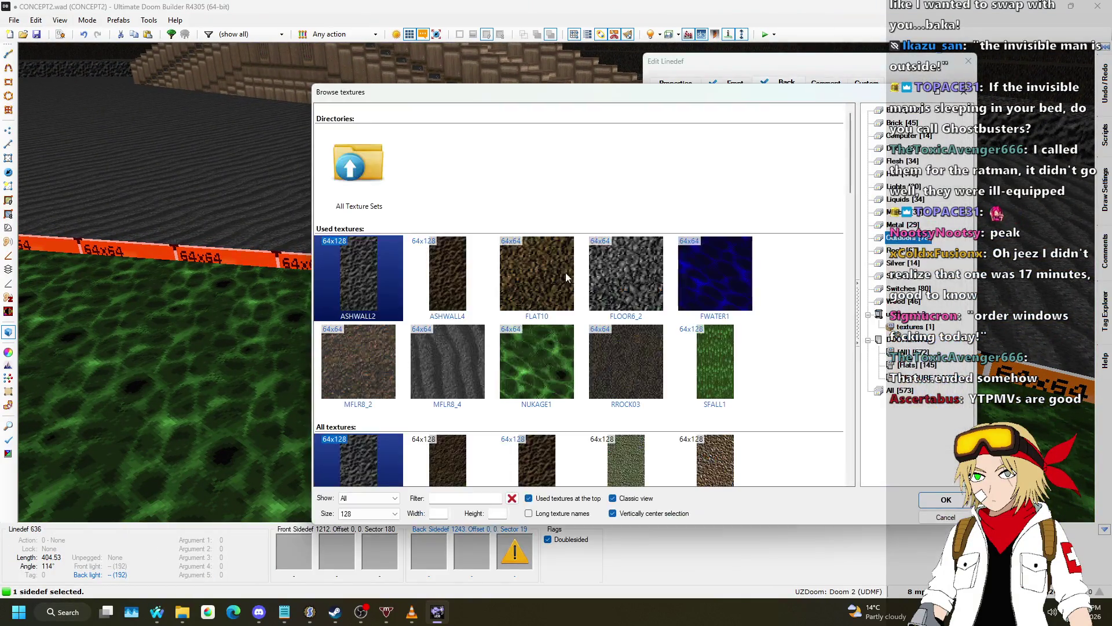
scroll(641, 286, down, 3)
scroll(701, 302, down, 15)
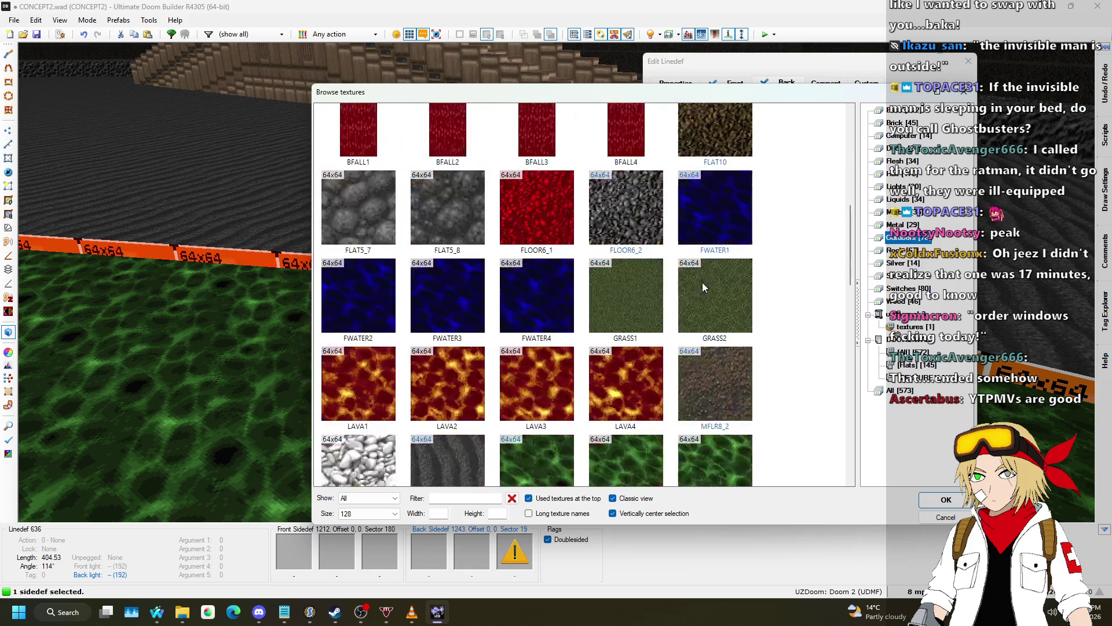
scroll(741, 272, down, 5)
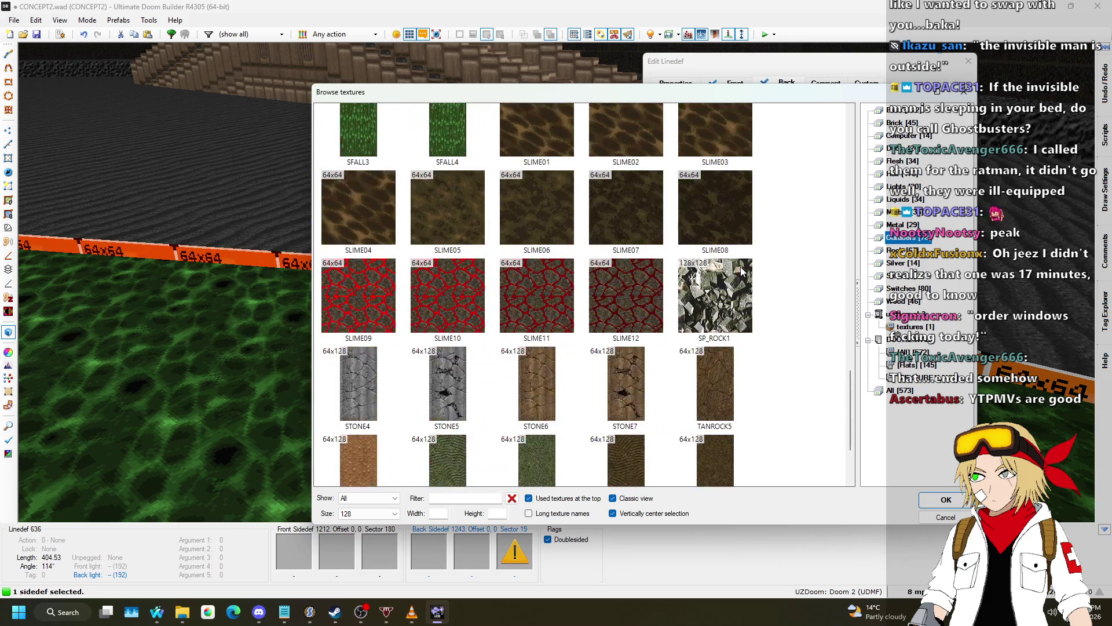
scroll(770, 269, up, 20)
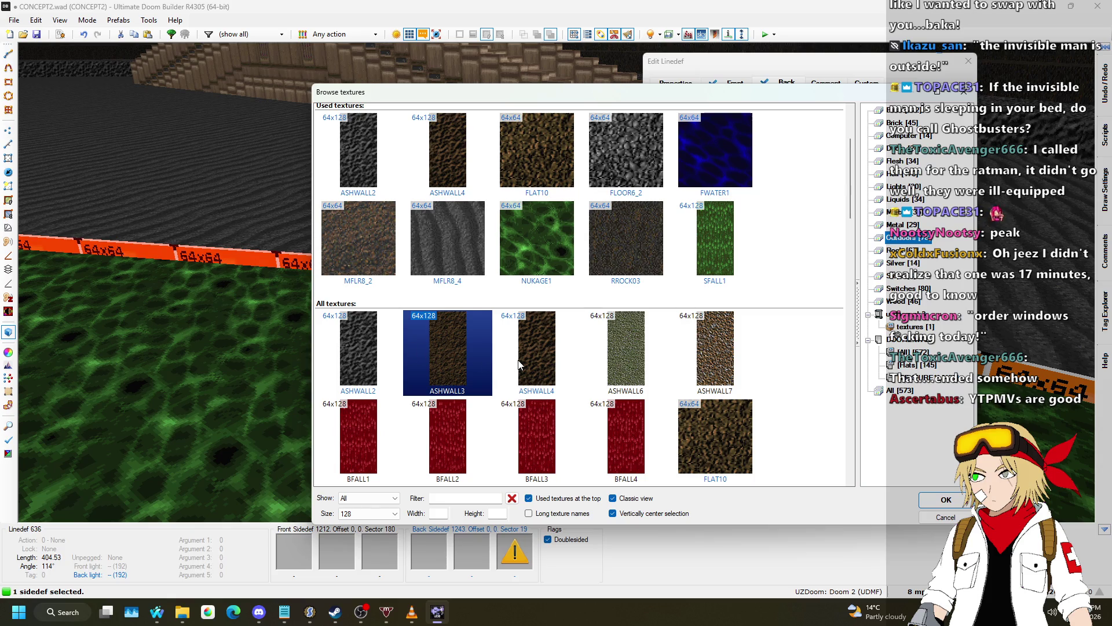
scroll(527, 362, up, 1)
double_click(364, 246)
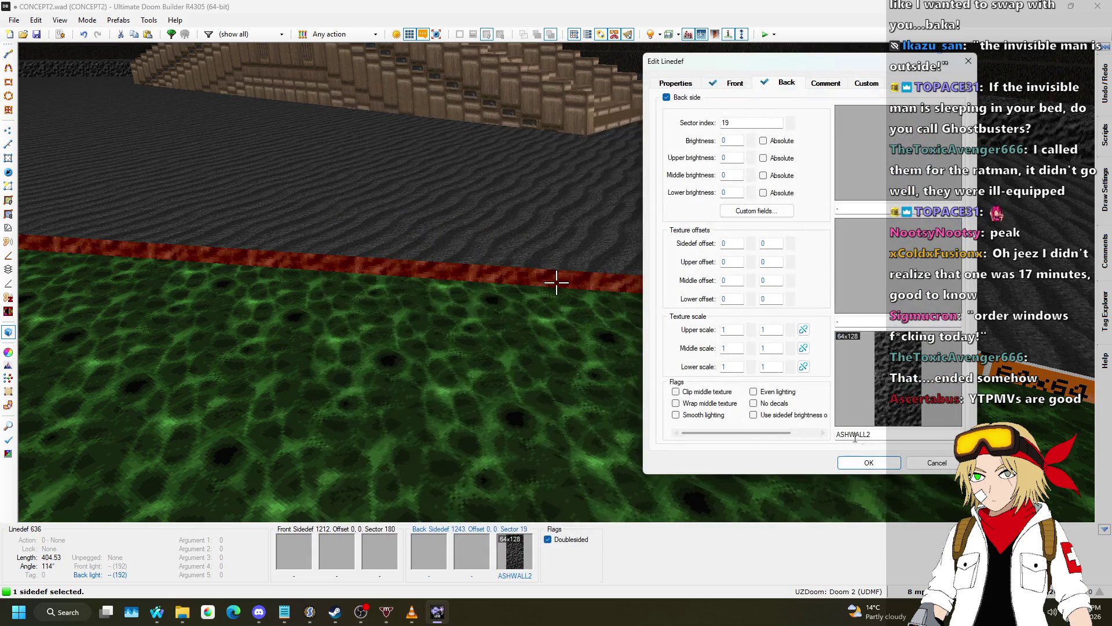
click(869, 460)
- Copy ASHWALL2 and paste it onto the remaining orange missing-texture strips
key(ctrl+c)
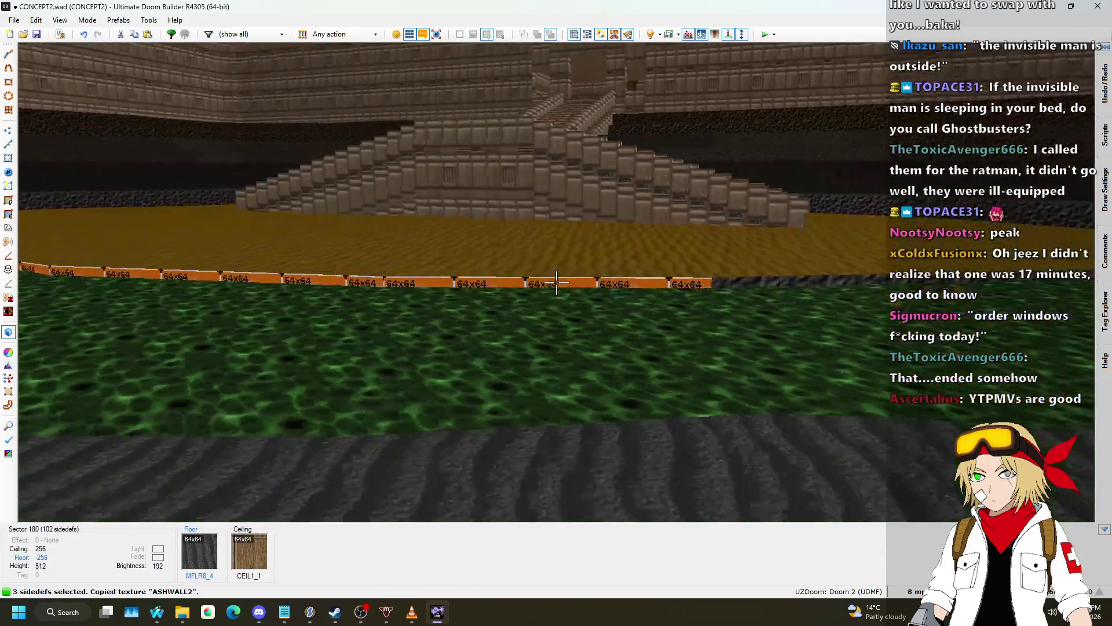
shift+click(556, 282)
key(ctrl+v)
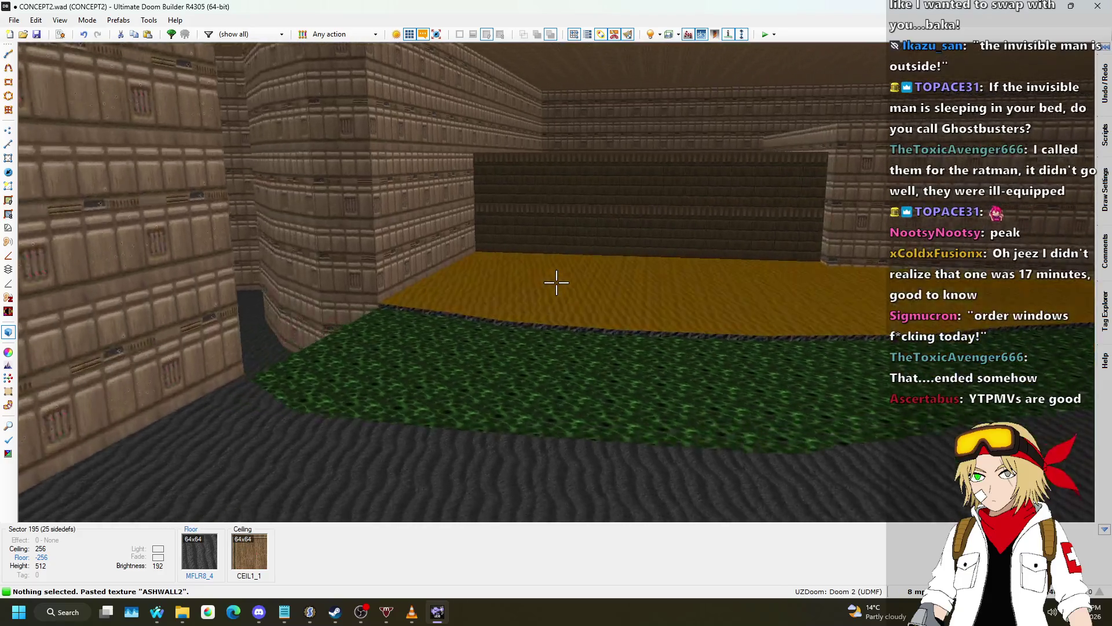
key(w)
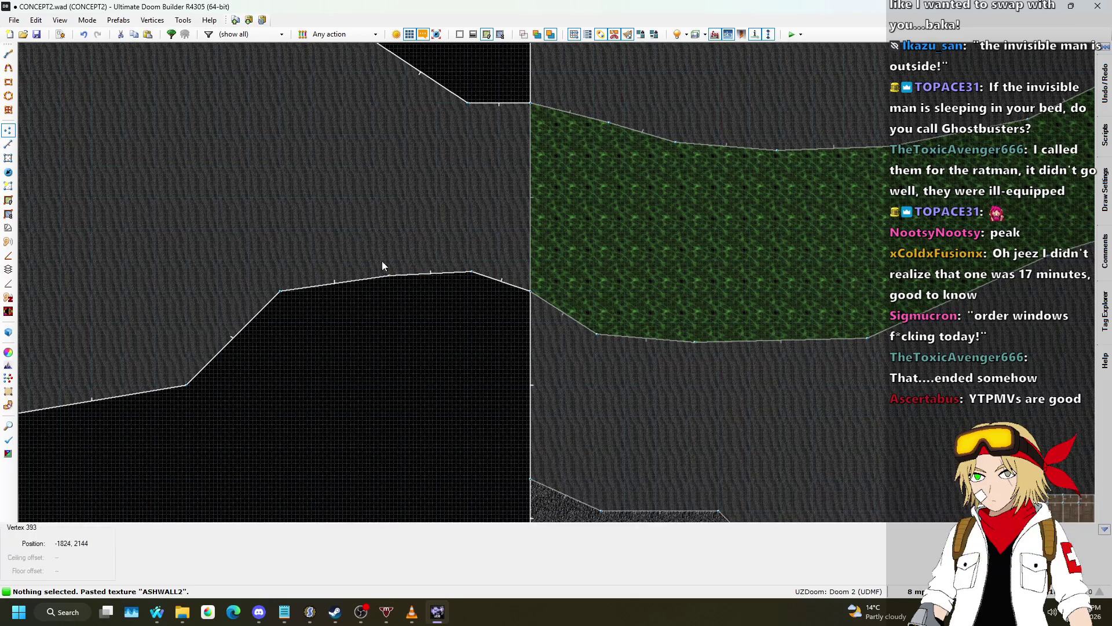
- Copy the channel's NUKAGE1 flat onto the west chamber floor in 3D view
key(v)
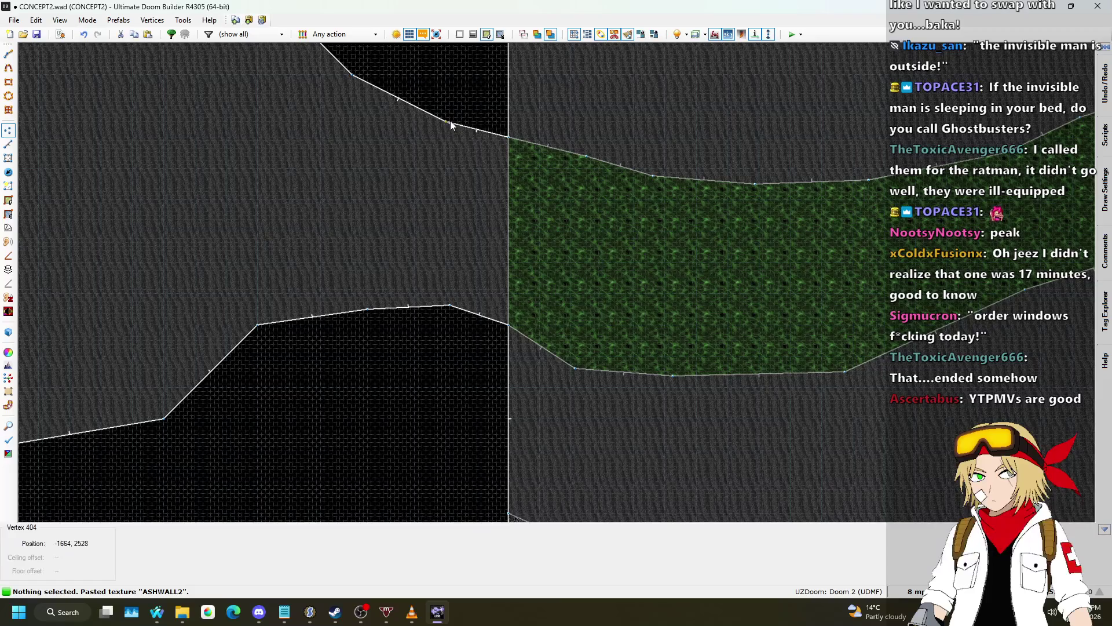
scroll(448, 122, down, 5)
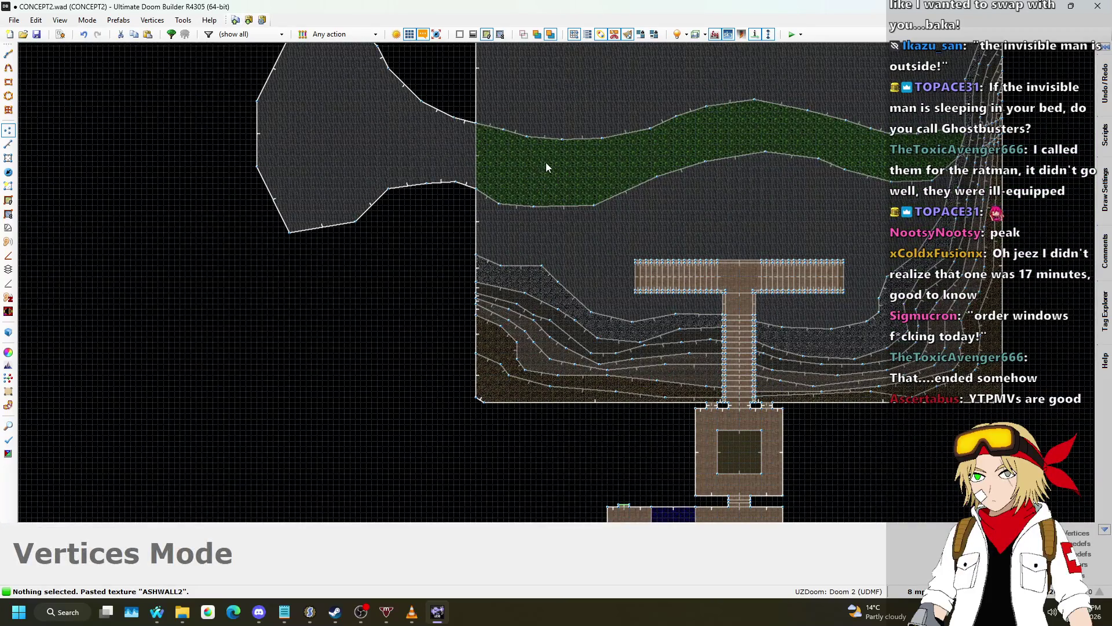
click(8, 158)
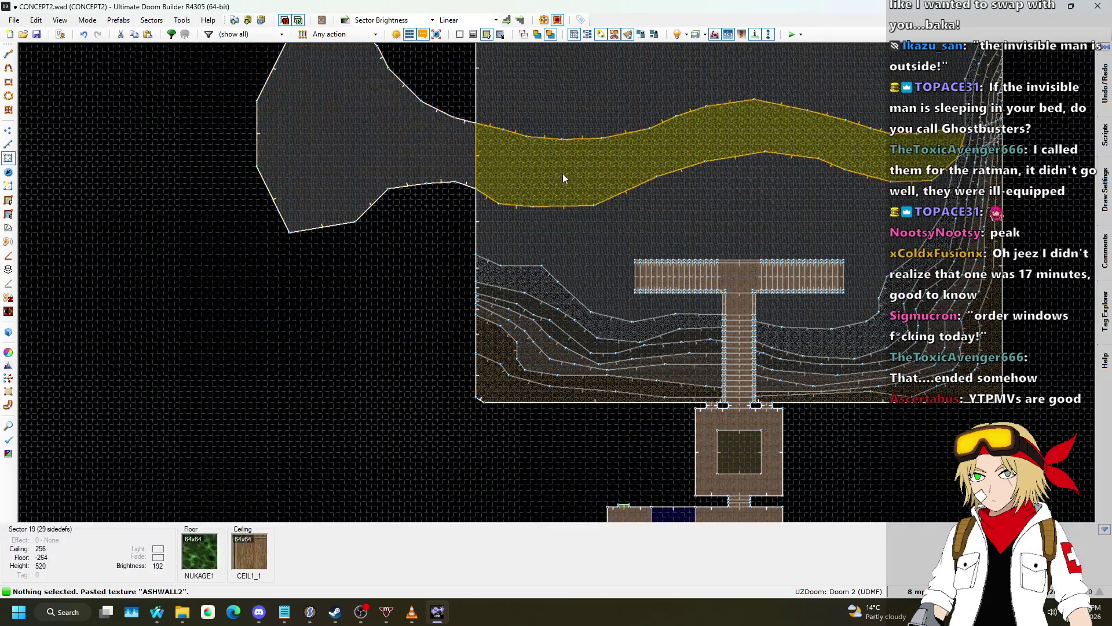
key(q)
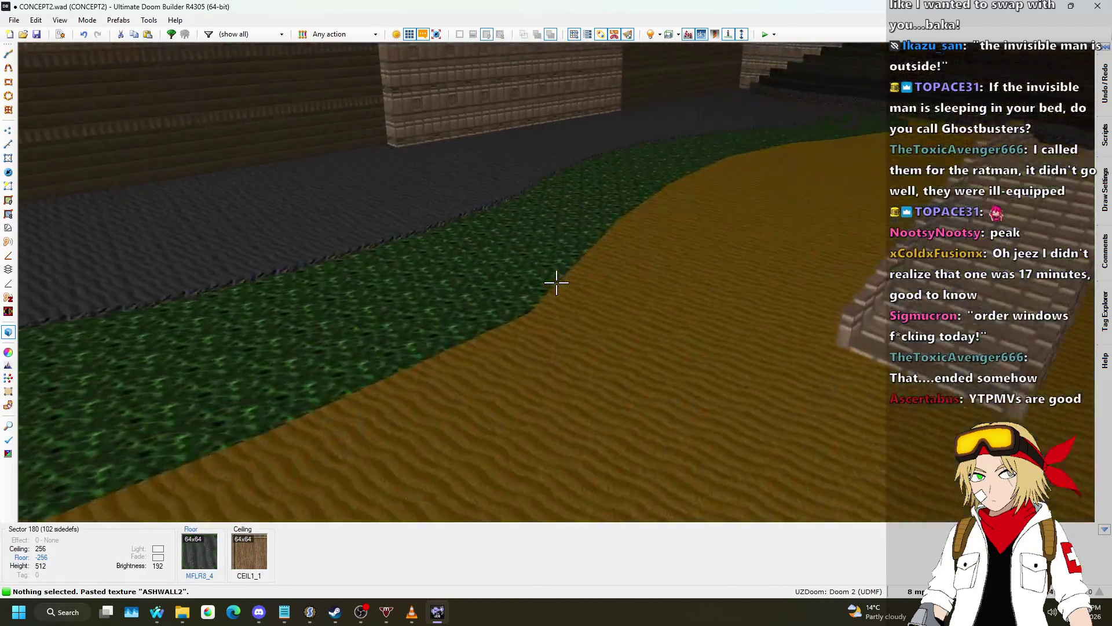
key(ctrl+c)
key(w)
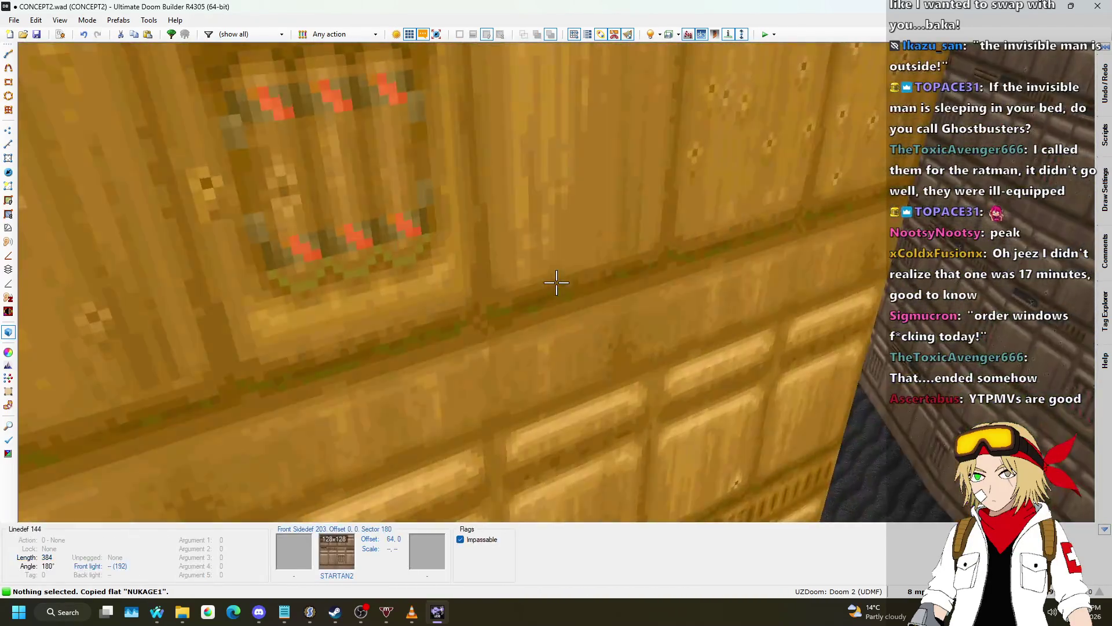
key(ctrl+v)
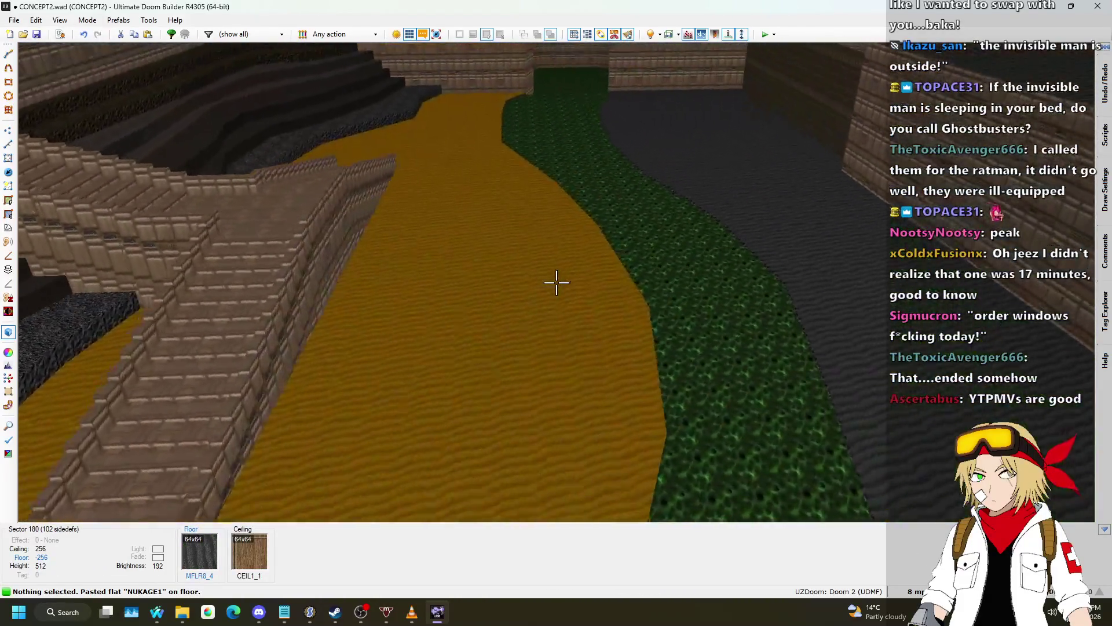
- Save the map to CONCEPT2.wad
key(q)
scroll(582, 262, up, 4)
key(ctrl+s)
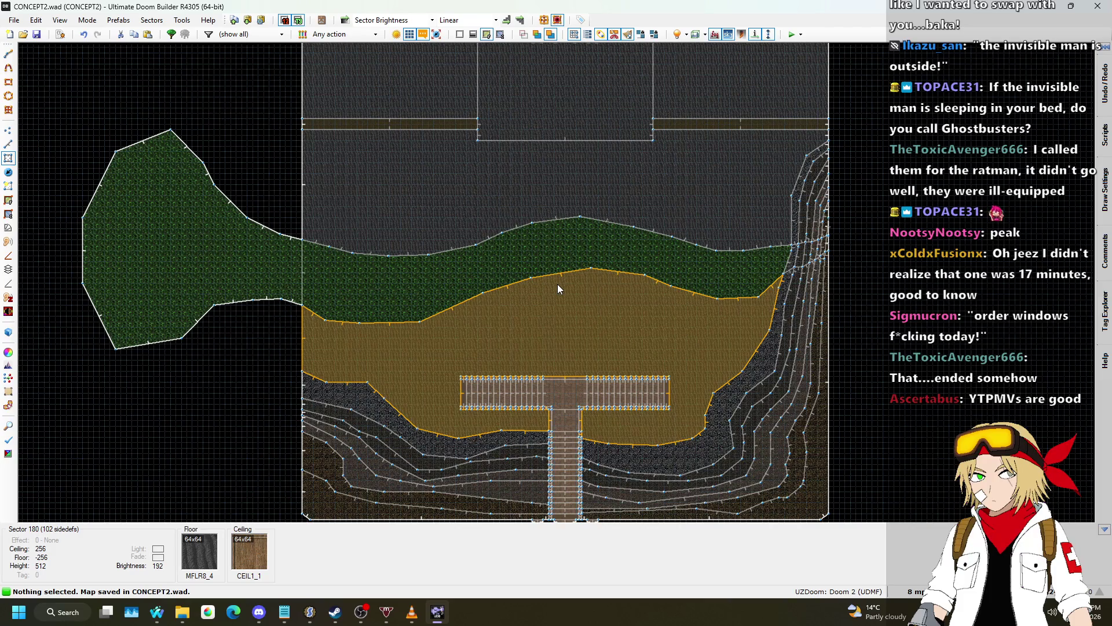
- Zoom around the 2D map to review the layout, then bring up Discord
scroll(454, 290, up, 3)
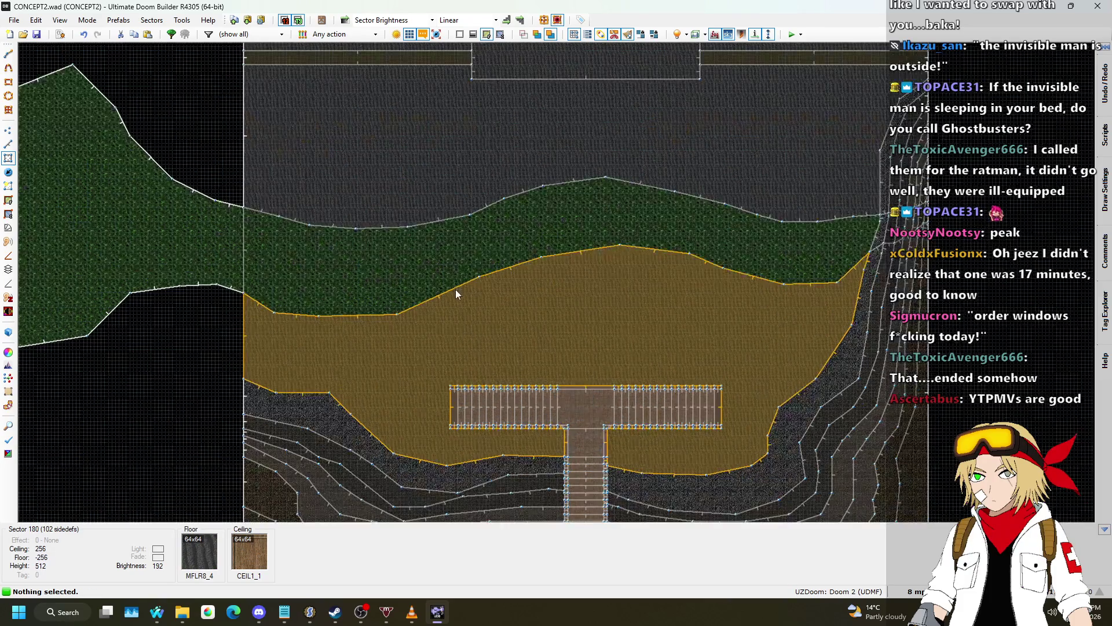
scroll(440, 321, down, 4)
scroll(439, 228, up, 1)
scroll(434, 241, down, 5)
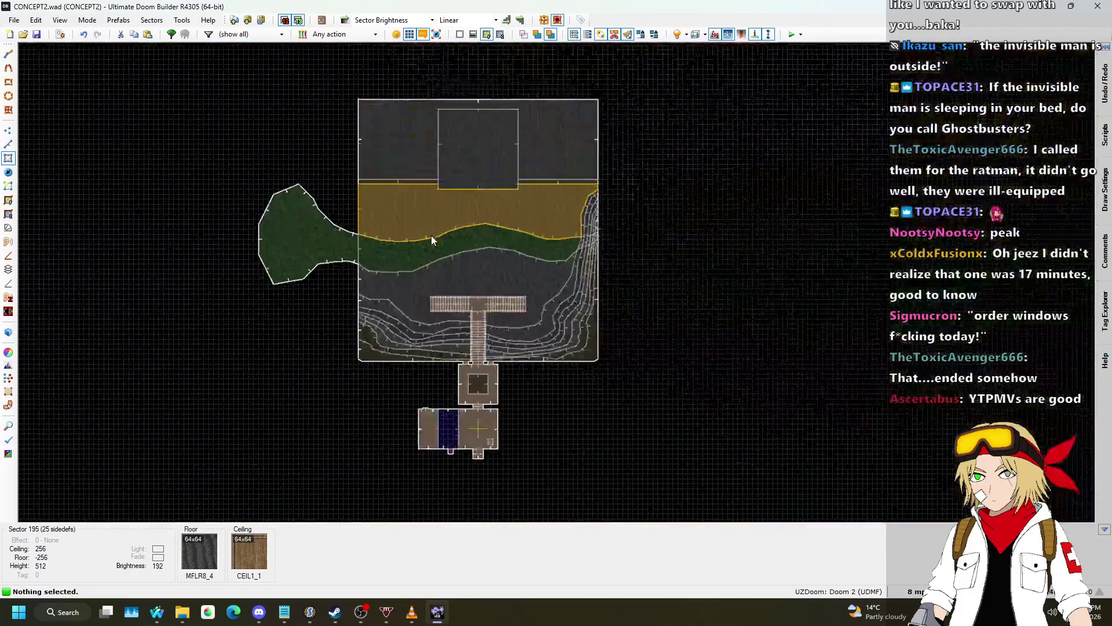
scroll(453, 122, up, 4)
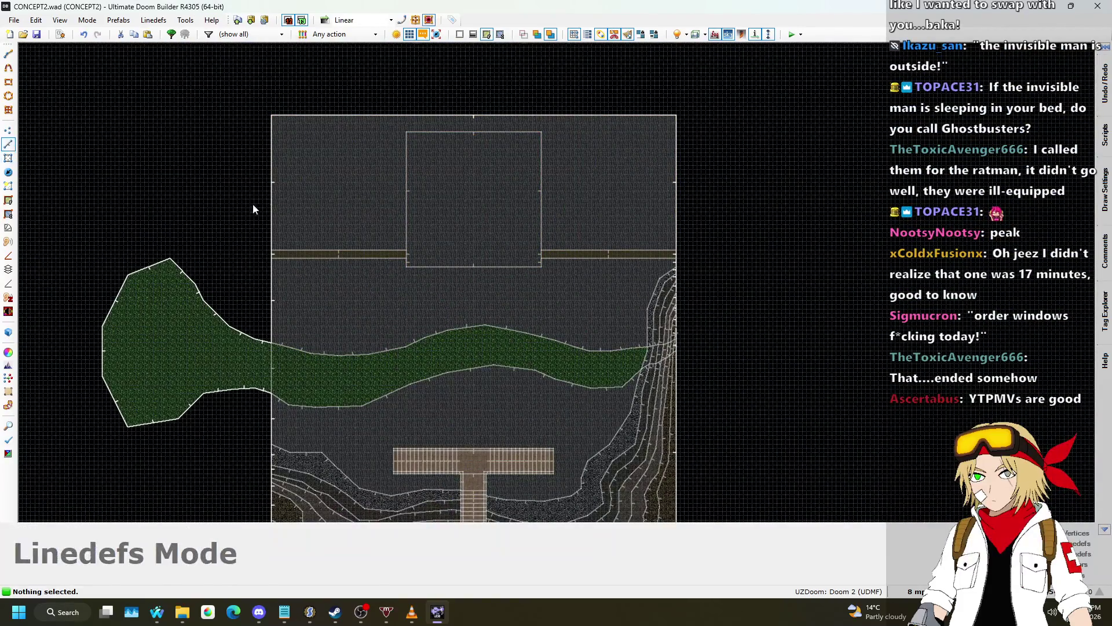
scroll(270, 201, up, 3)
scroll(627, 256, down, 4)
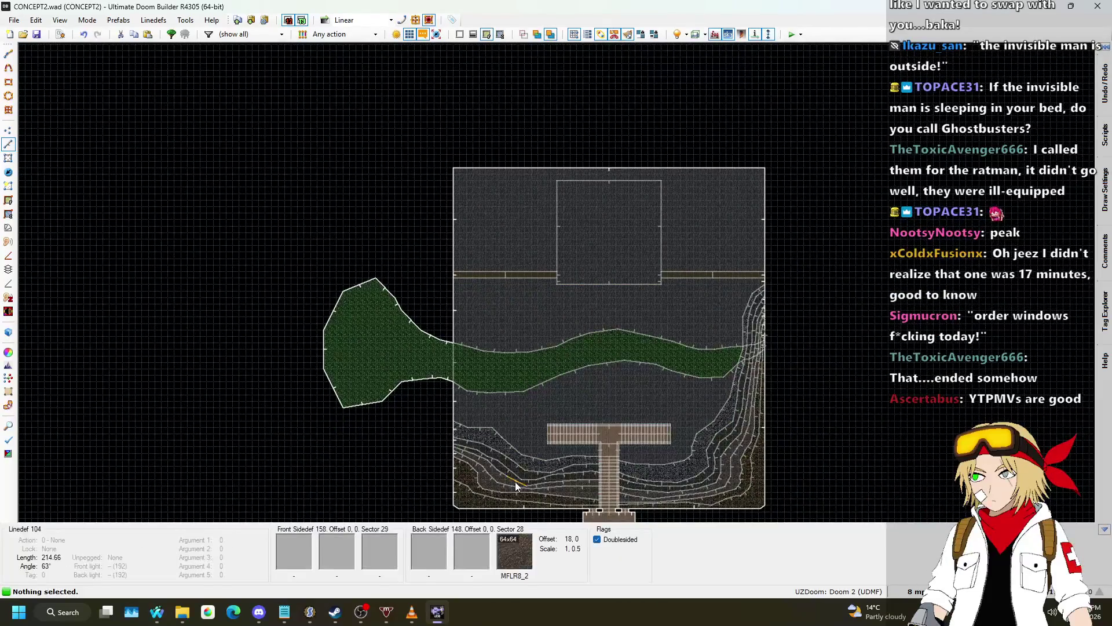
scroll(506, 444, up, 1)
scroll(501, 438, down, 3)
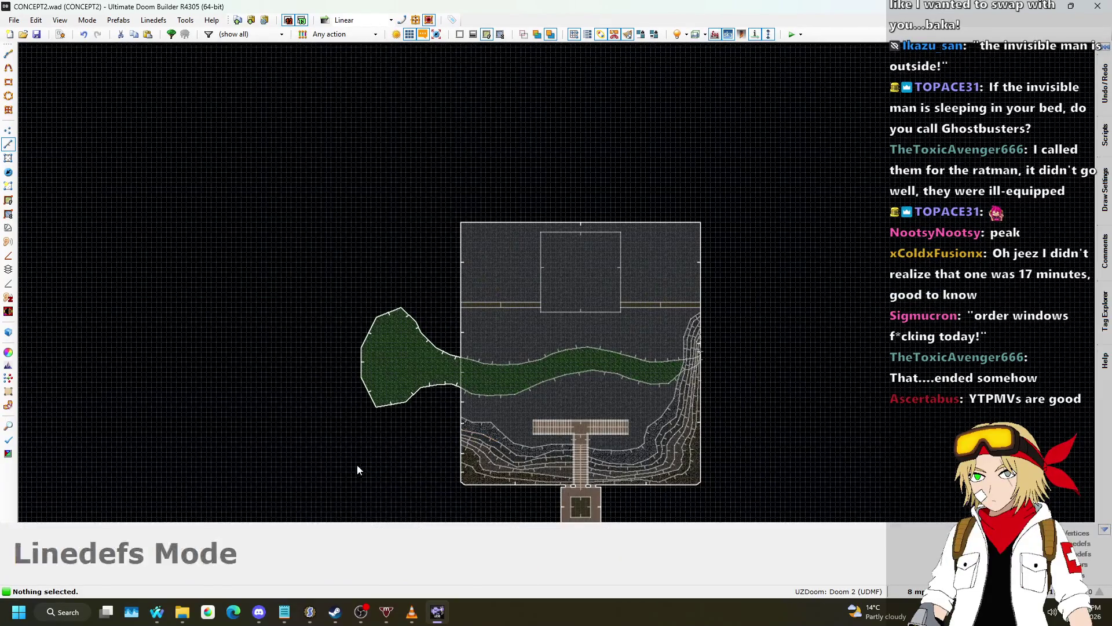
click(269, 612)
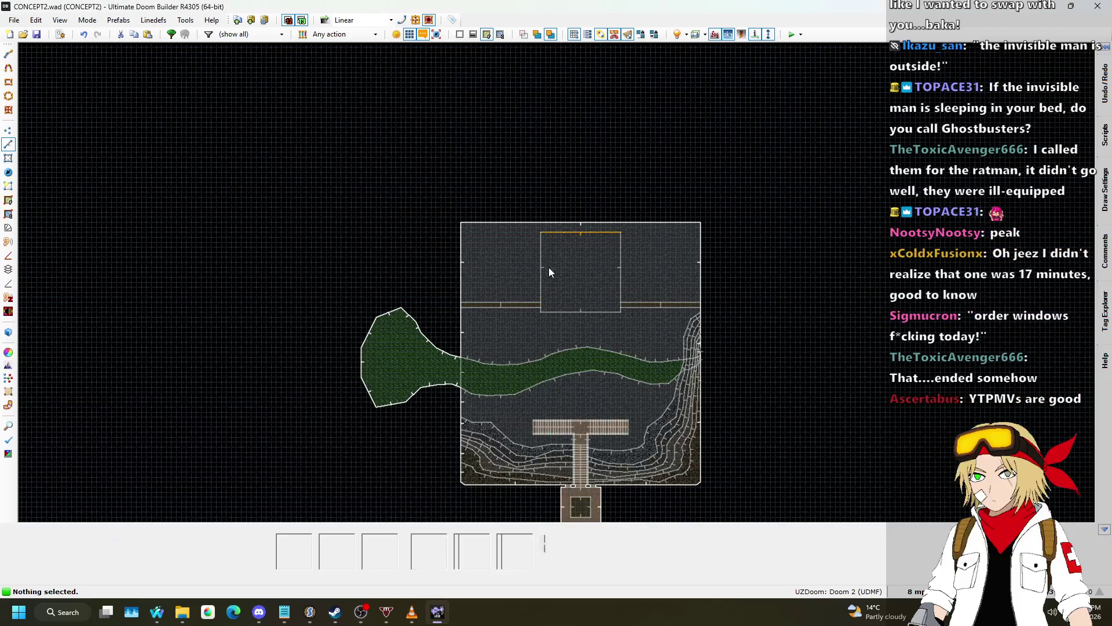
- Check the map briefly in 3D, then launch it with Test Map
scroll(551, 404, up, 5)
scroll(590, 378, down, 4)
scroll(591, 378, up, 5)
scroll(590, 381, down, 3)
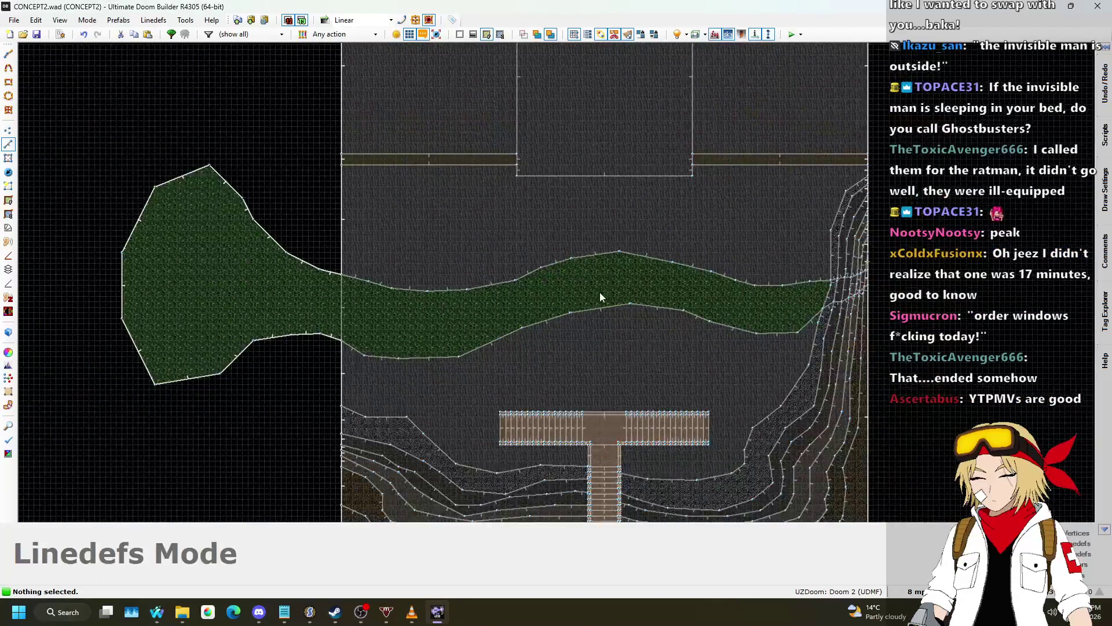
key(q)
mouse_move(556, 282)
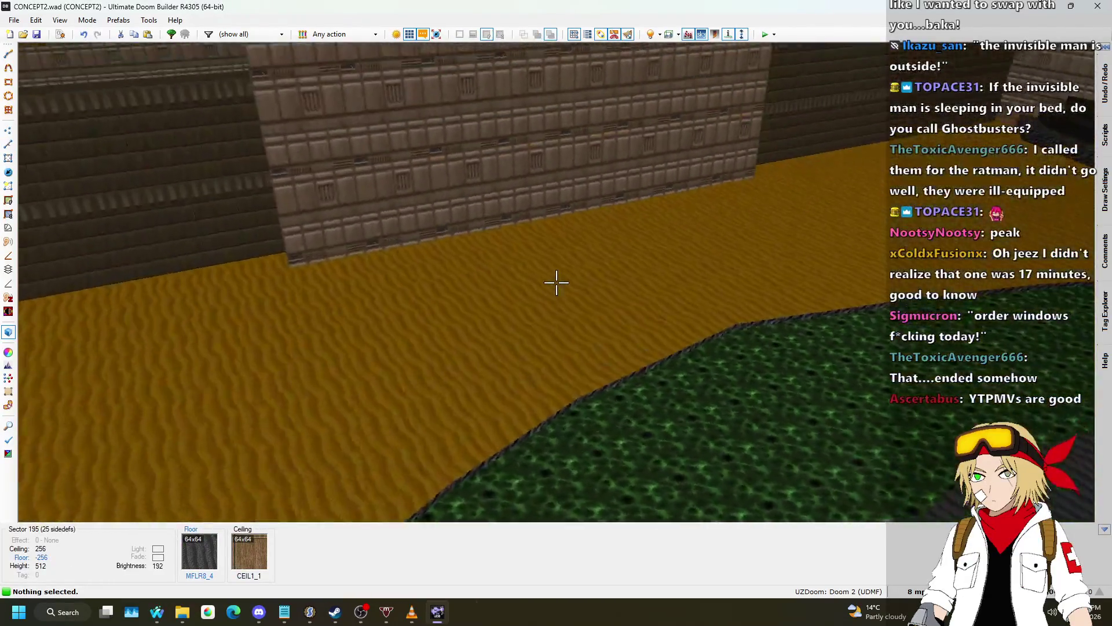
key(q)
scroll(608, 248, down, 2)
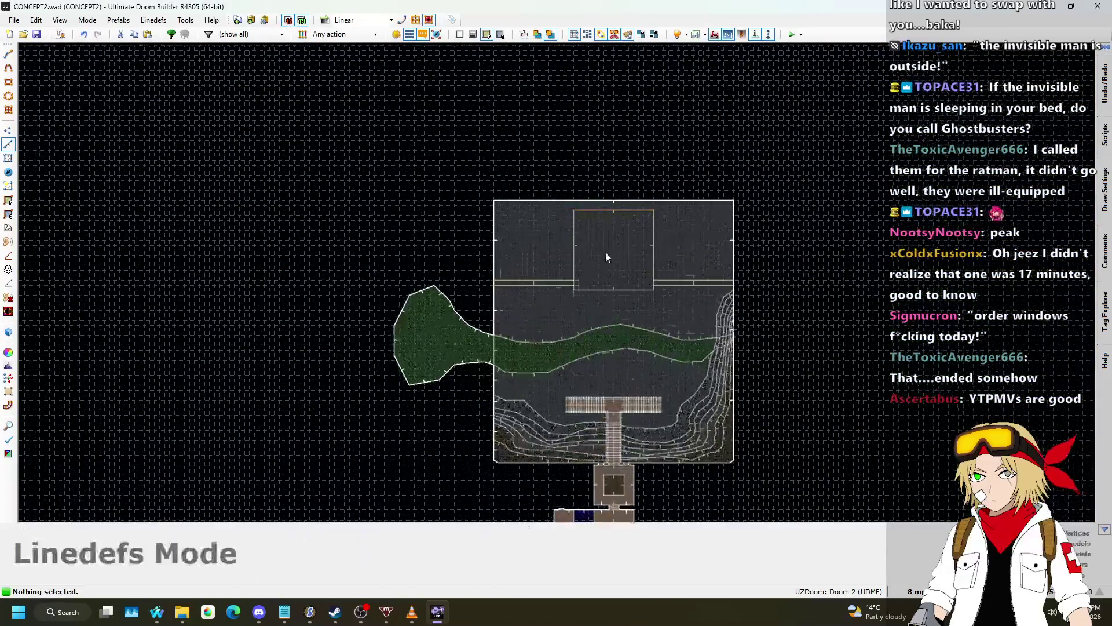
scroll(541, 371, up, 1)
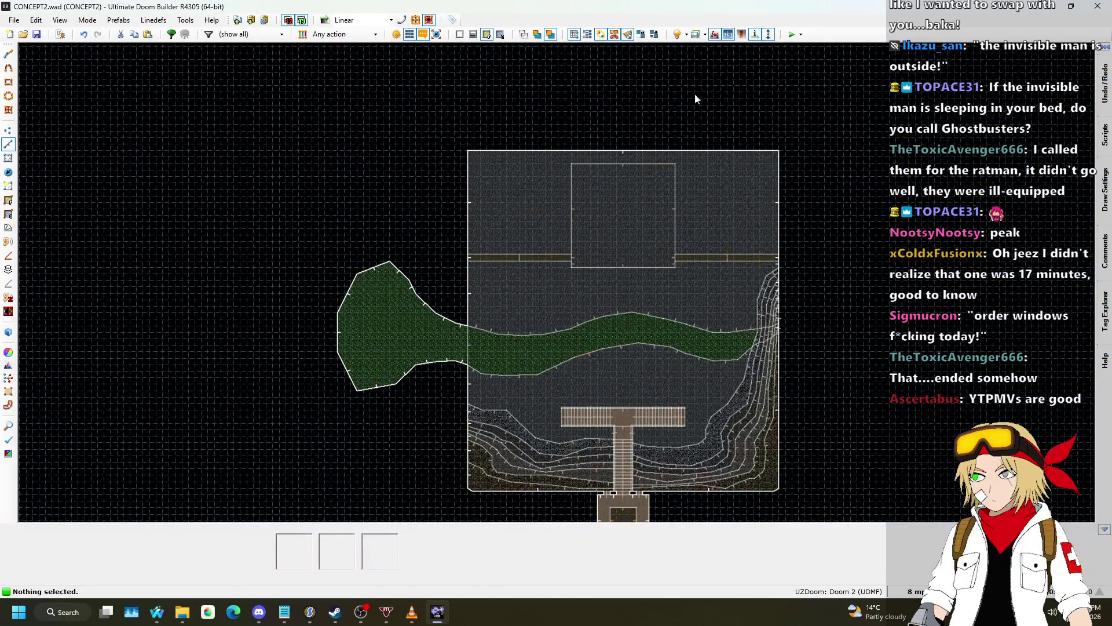
click(799, 36)
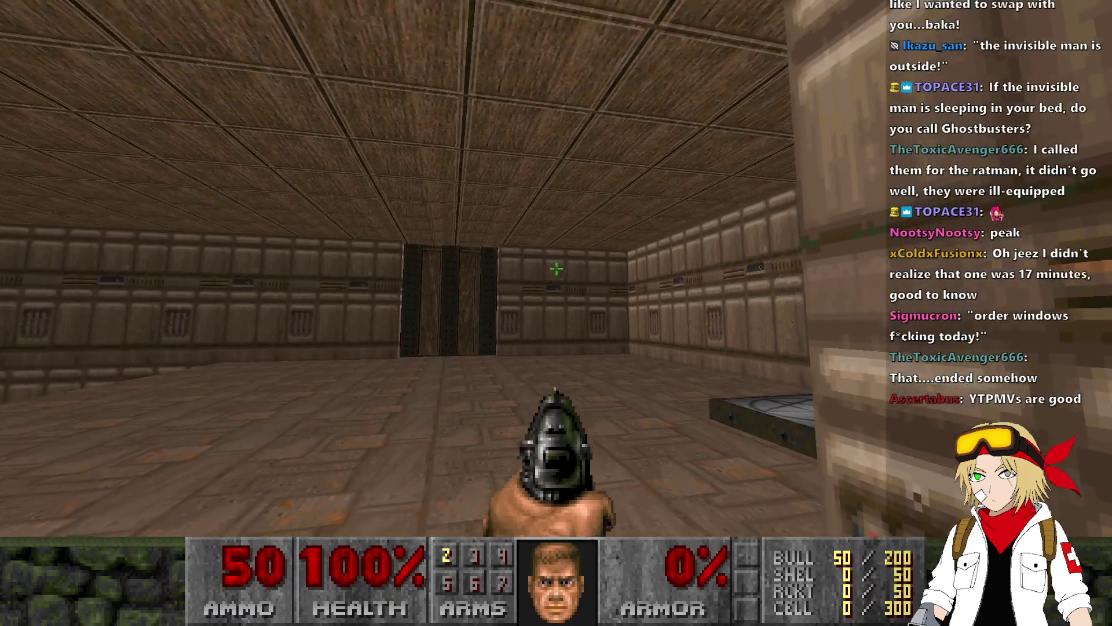
- Fire the pistol five times in the start room
click(556, 268)
click(556, 268)
click(556, 269)
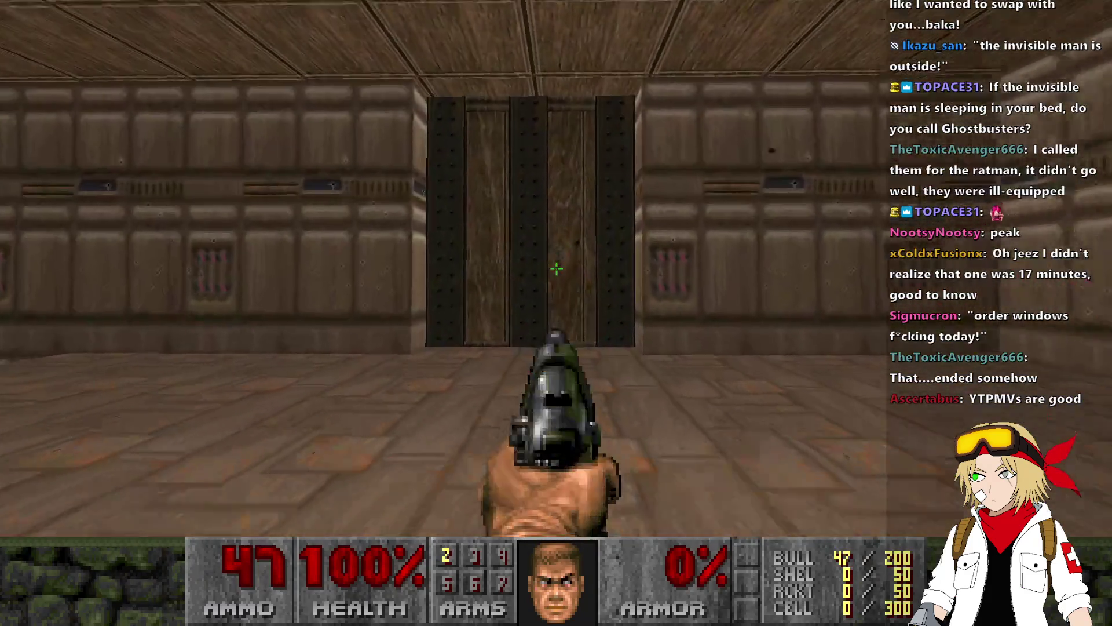
click(556, 269)
click(556, 268)
- Open Options > Sound Options and return to gameplay
key(Escape)
key(Down)
key(Return)
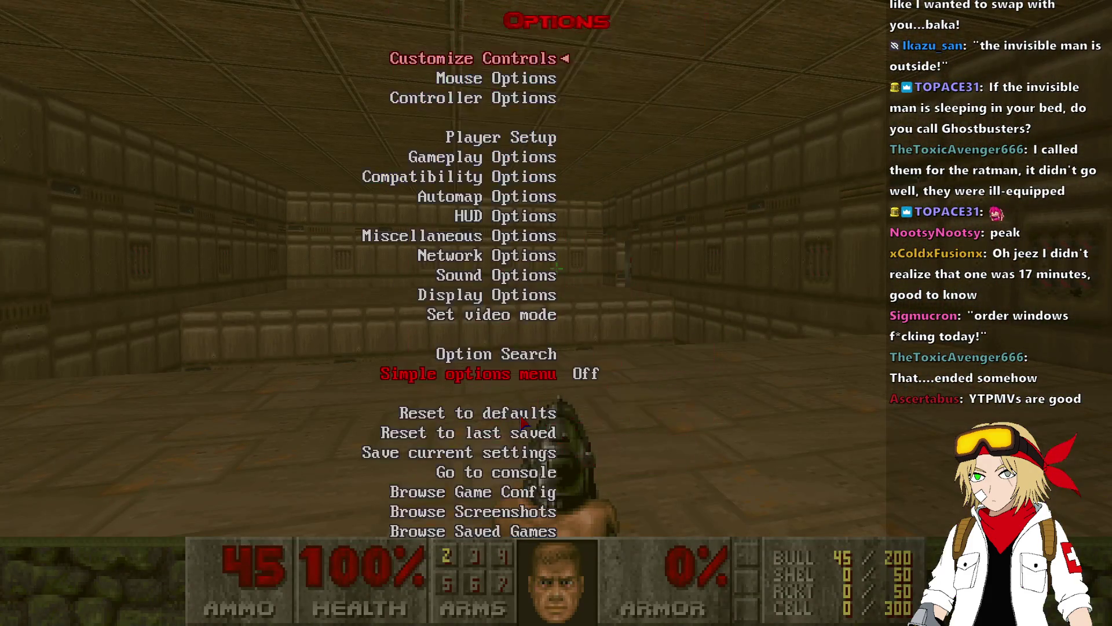
key(Down)
key(Down)
key(Down)
key(Return)
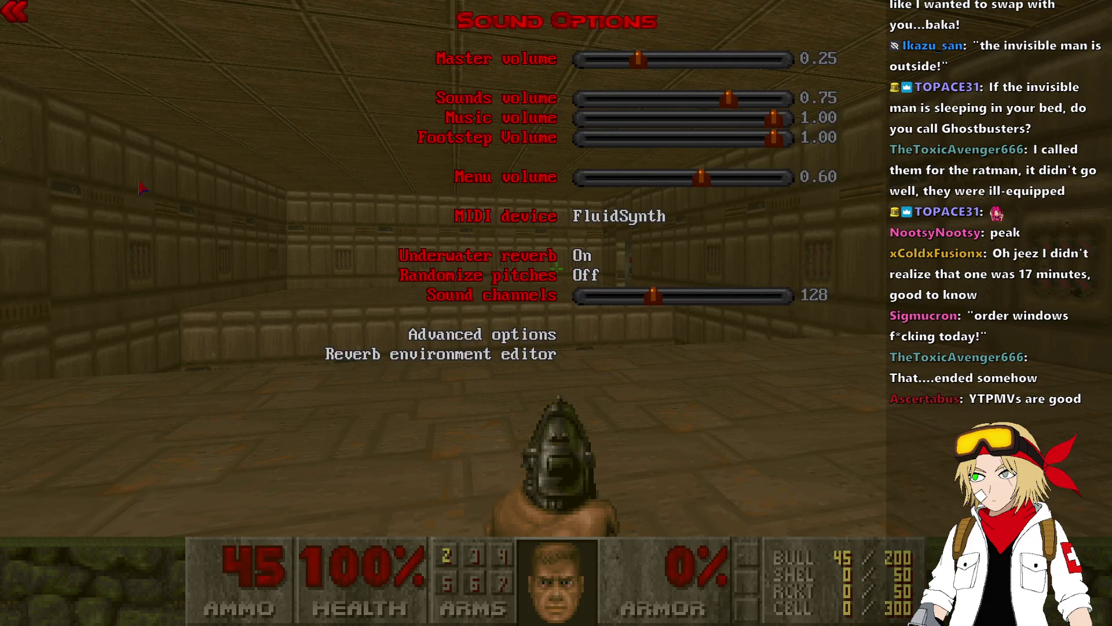
key(Escape)
key(Escape)
key(Escape)
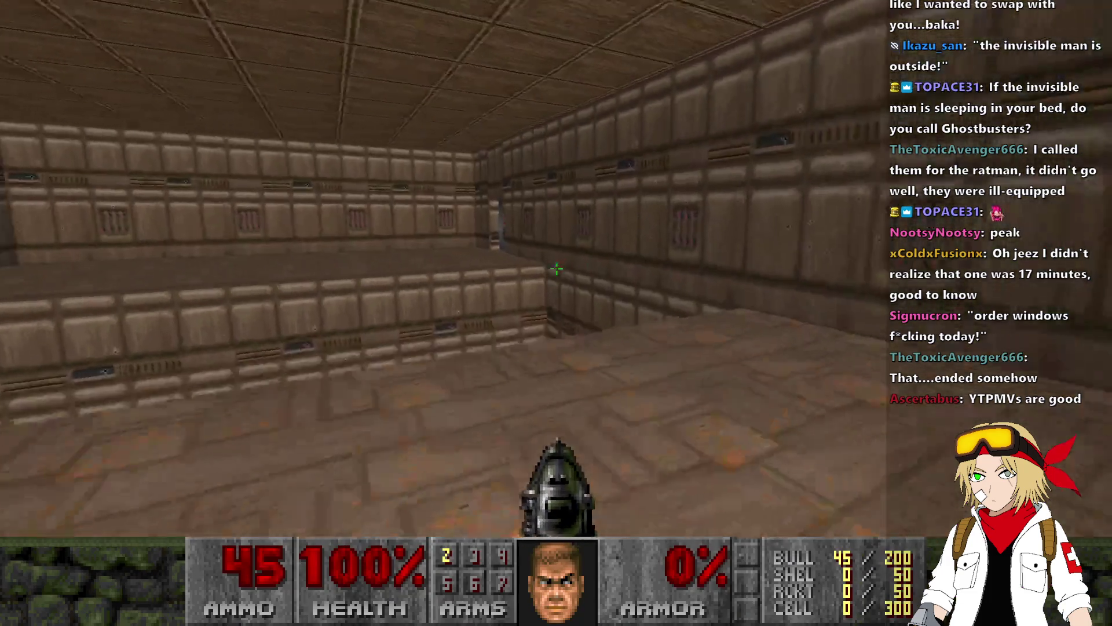
- Walk to the wall switch, activate it, and head into the next room
click(556, 269)
key(w)
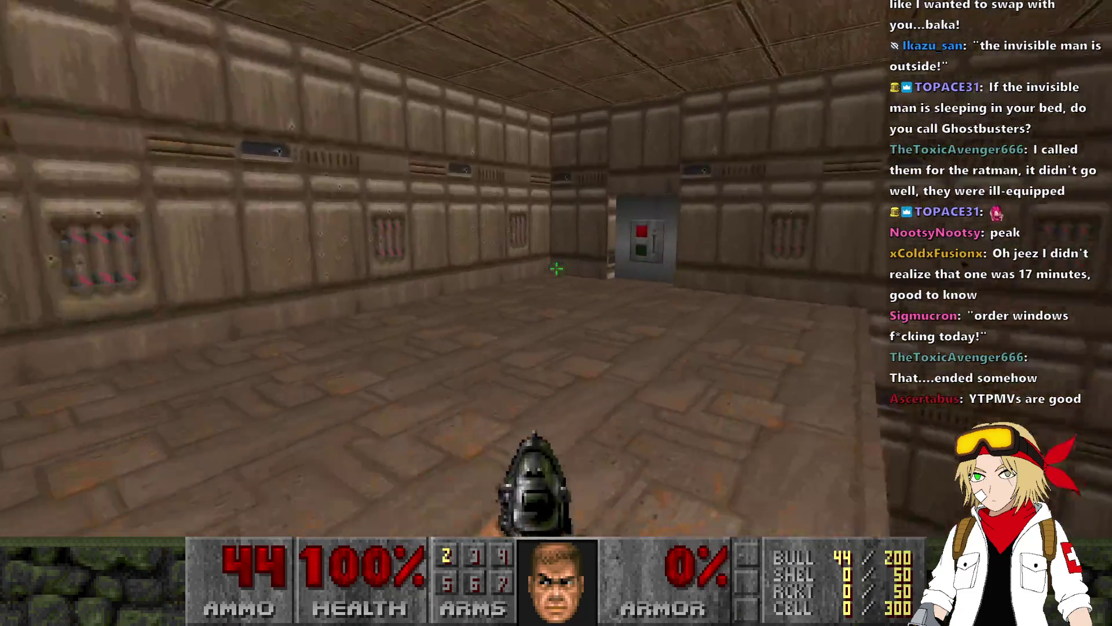
key(w)
key(space)
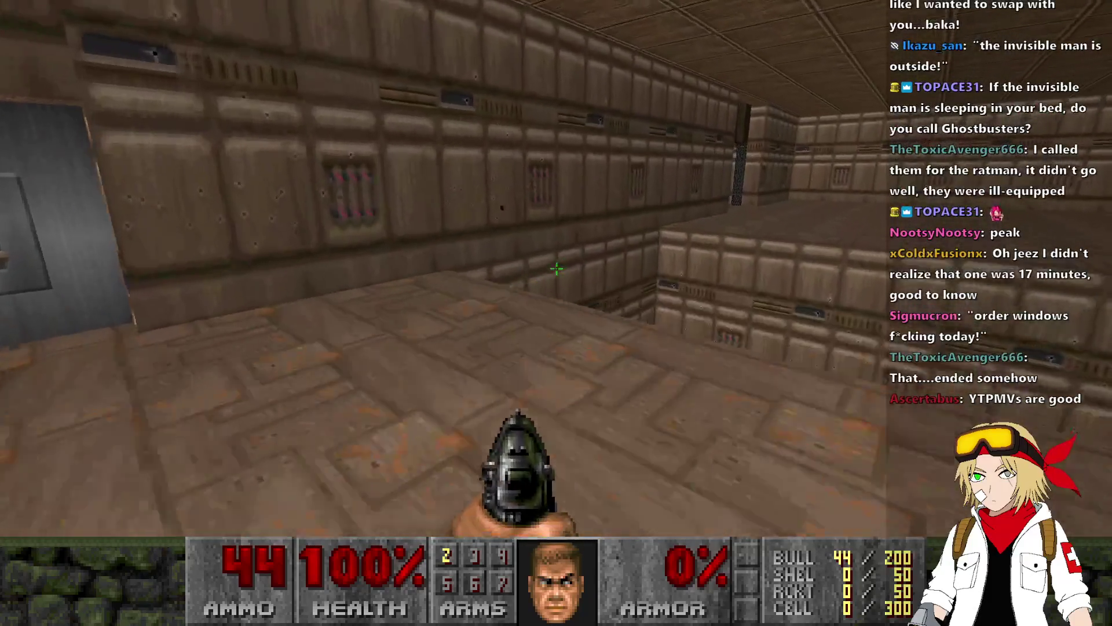
key(w)
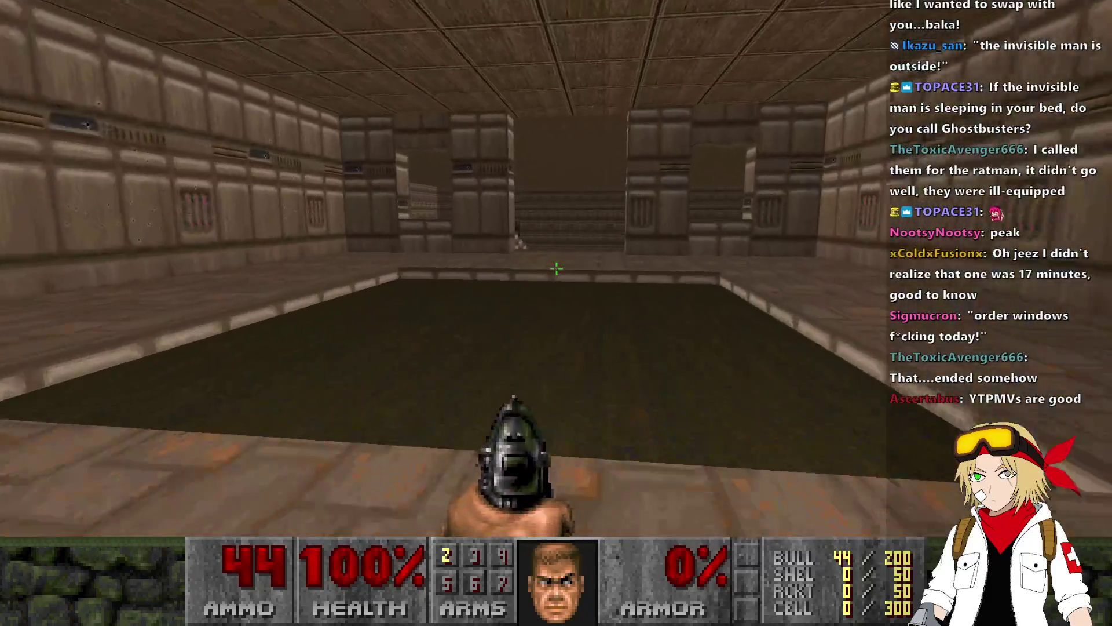
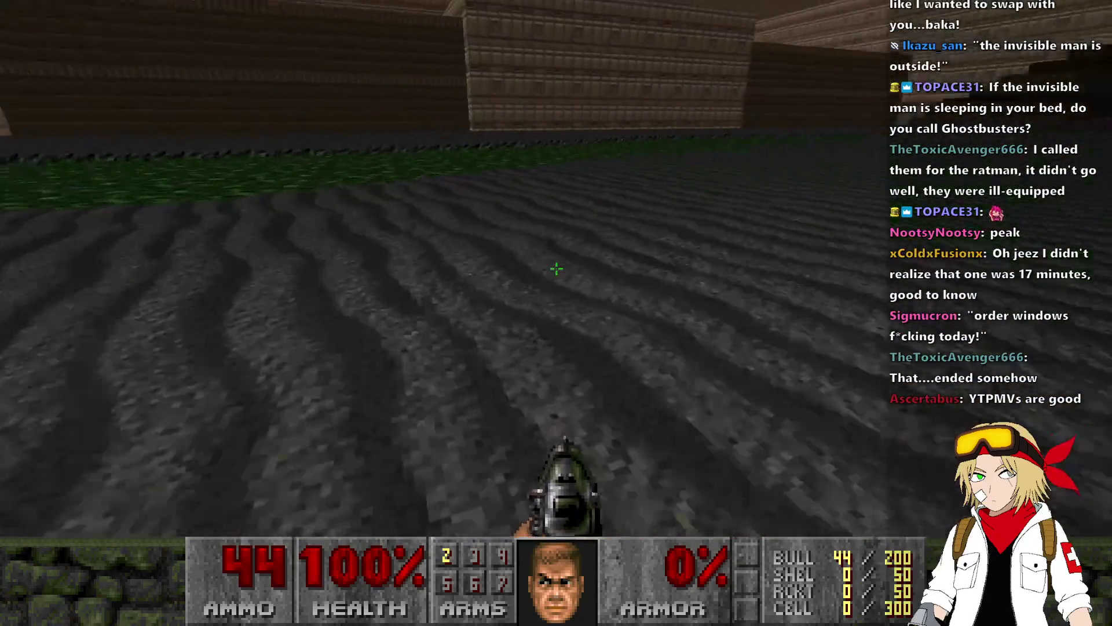
- Walk the canyon, wooden stairs and slime stream in UZDoom, then quit with Alt+F4
key(w)
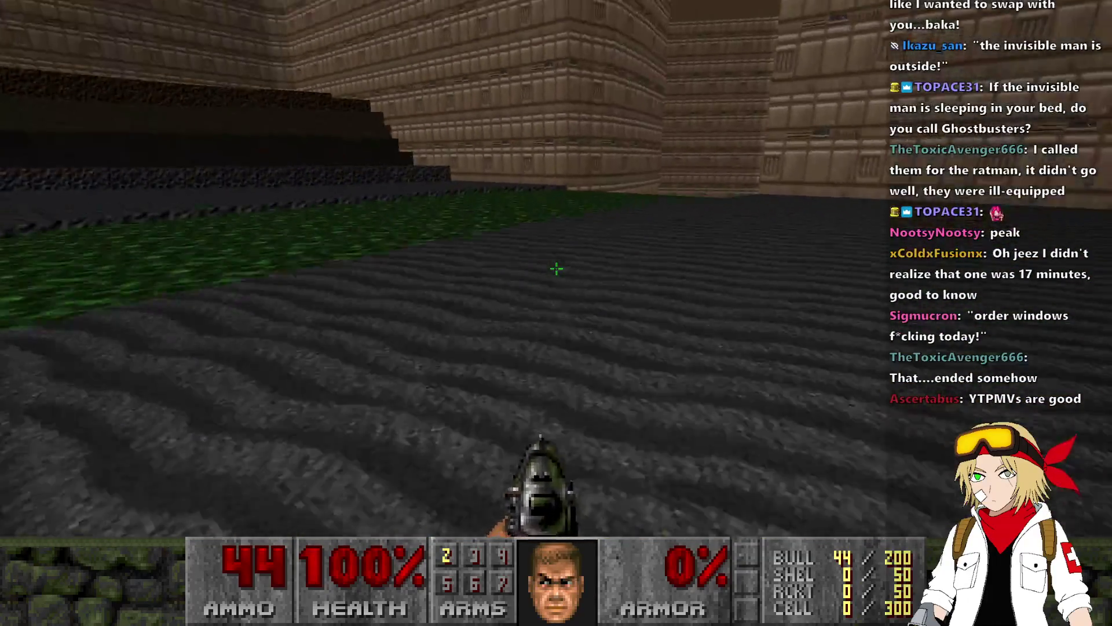
key(w)
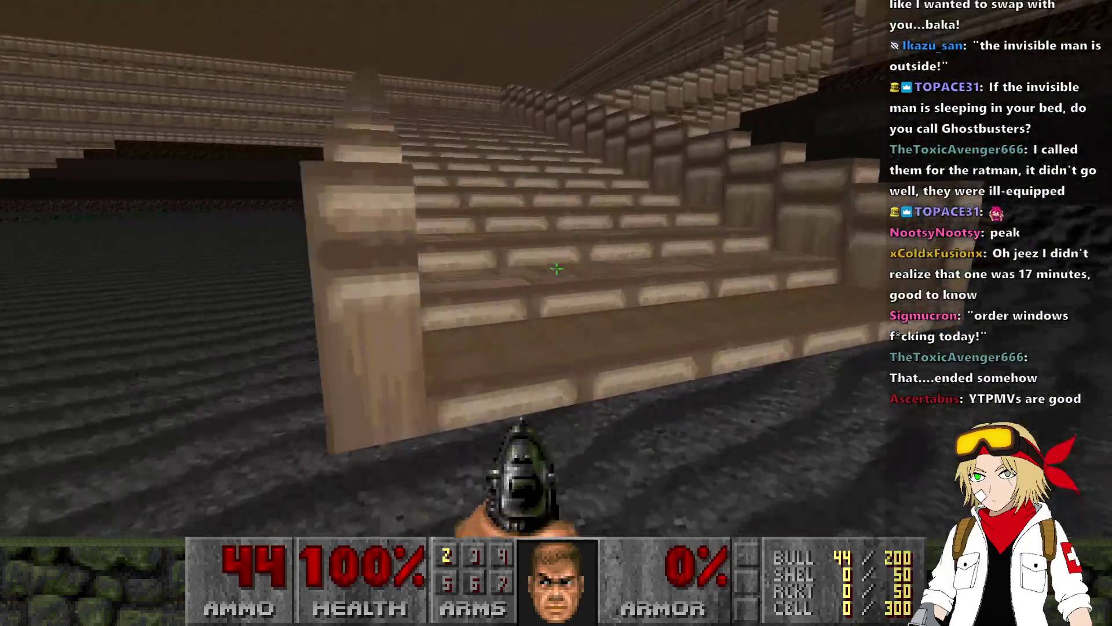
key(w)
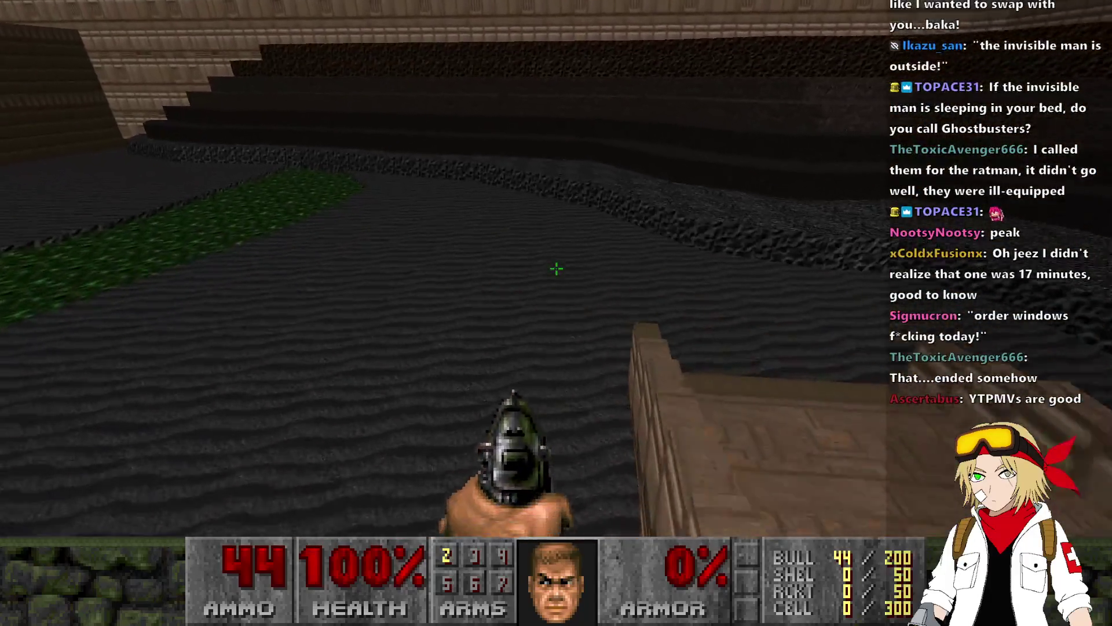
key(w)
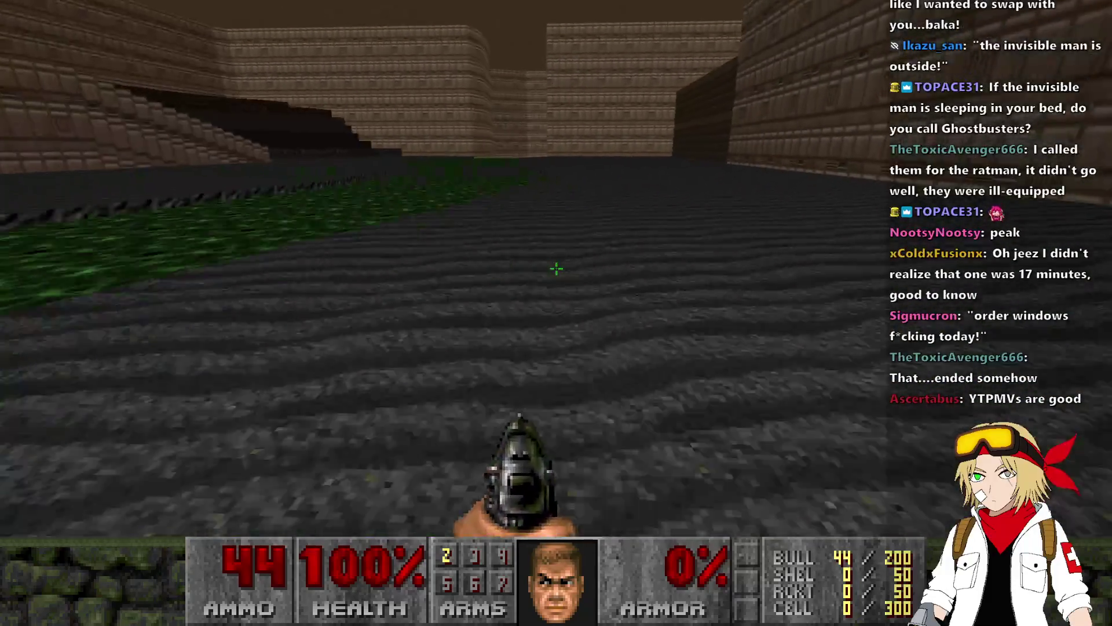
key(w)
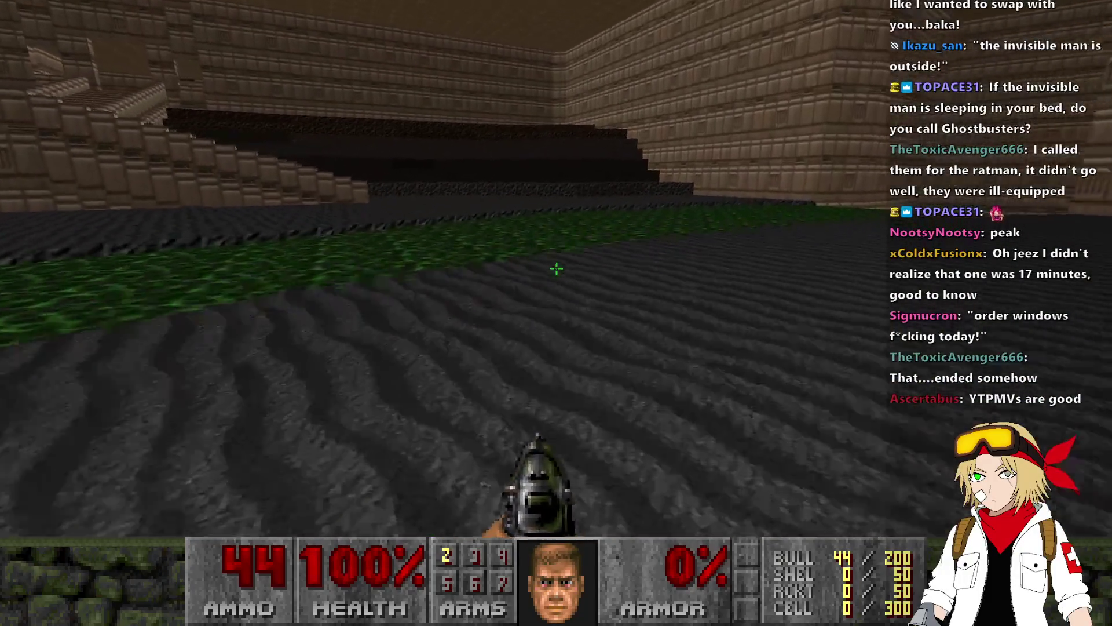
key(w)
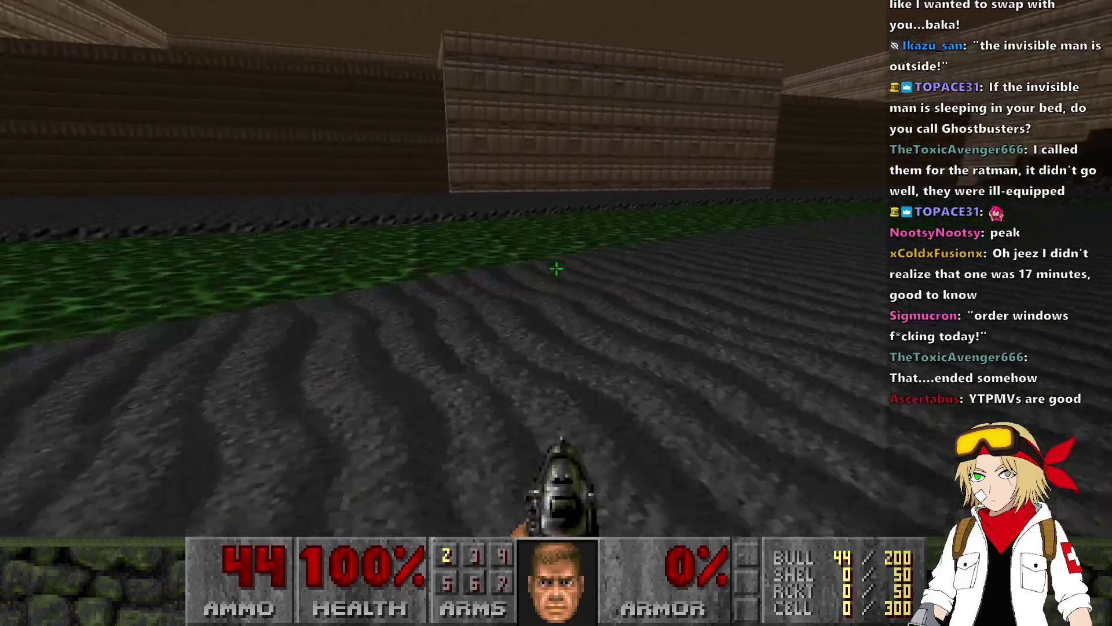
key(w)
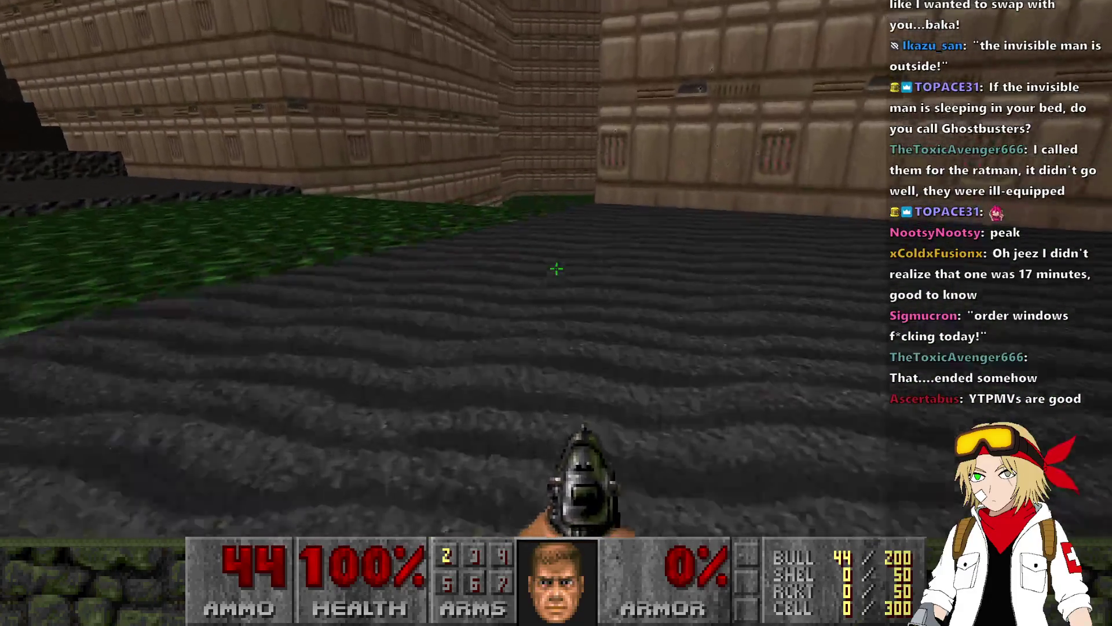
key(w)
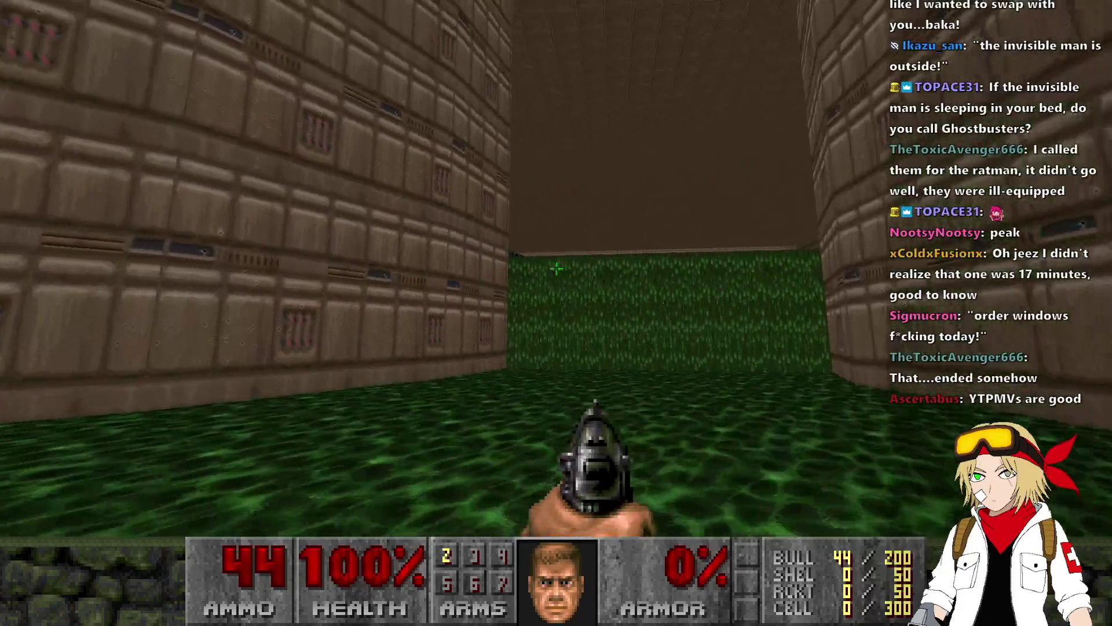
key(alt+F4)
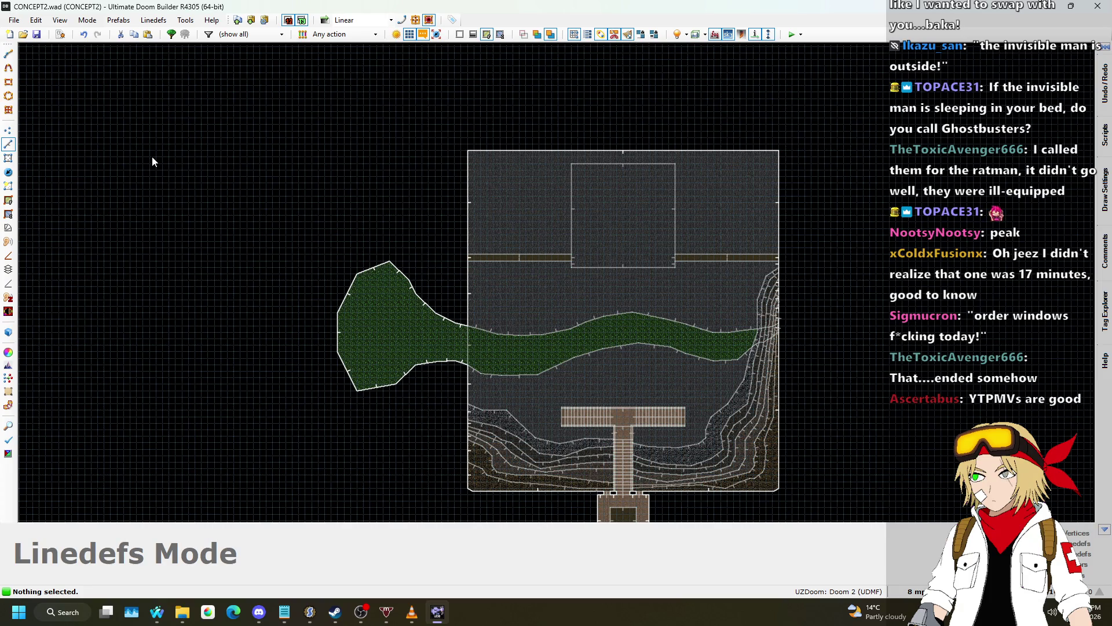
scroll(537, 355, up, 4)
scroll(538, 357, up, 4)
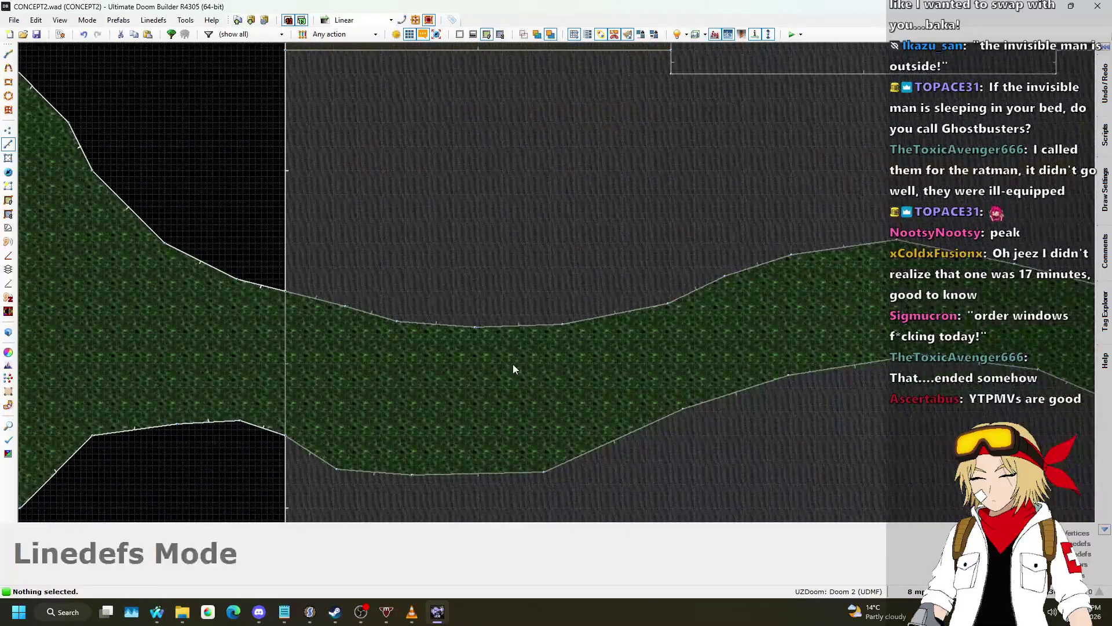
scroll(472, 232, down, 4)
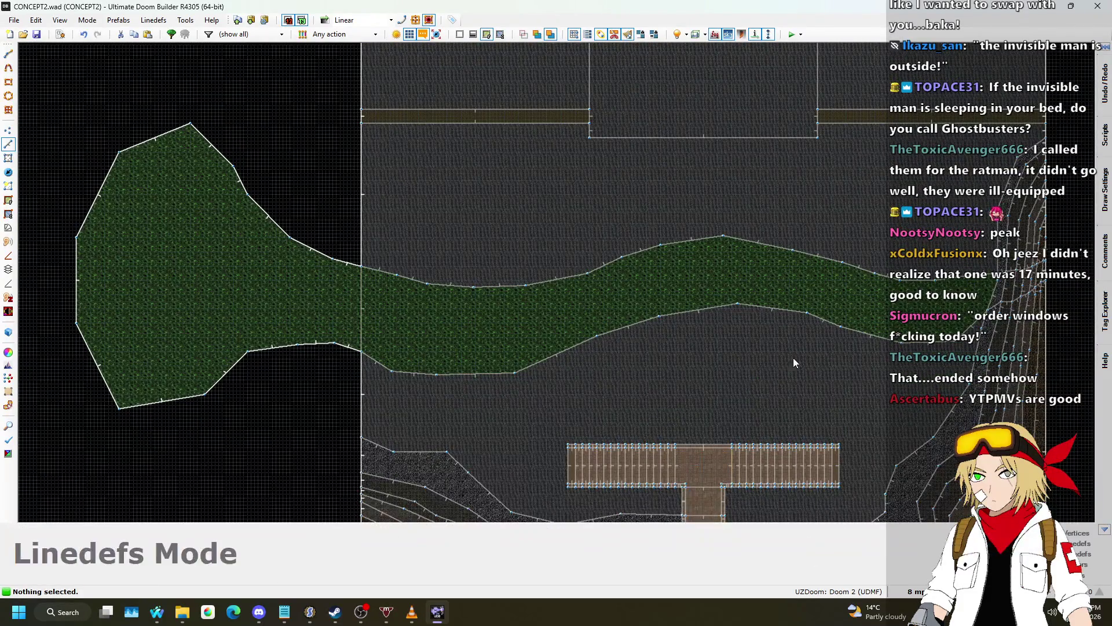
scroll(802, 377, down, 5)
scroll(725, 350, up, 8)
scroll(753, 347, down, 2)
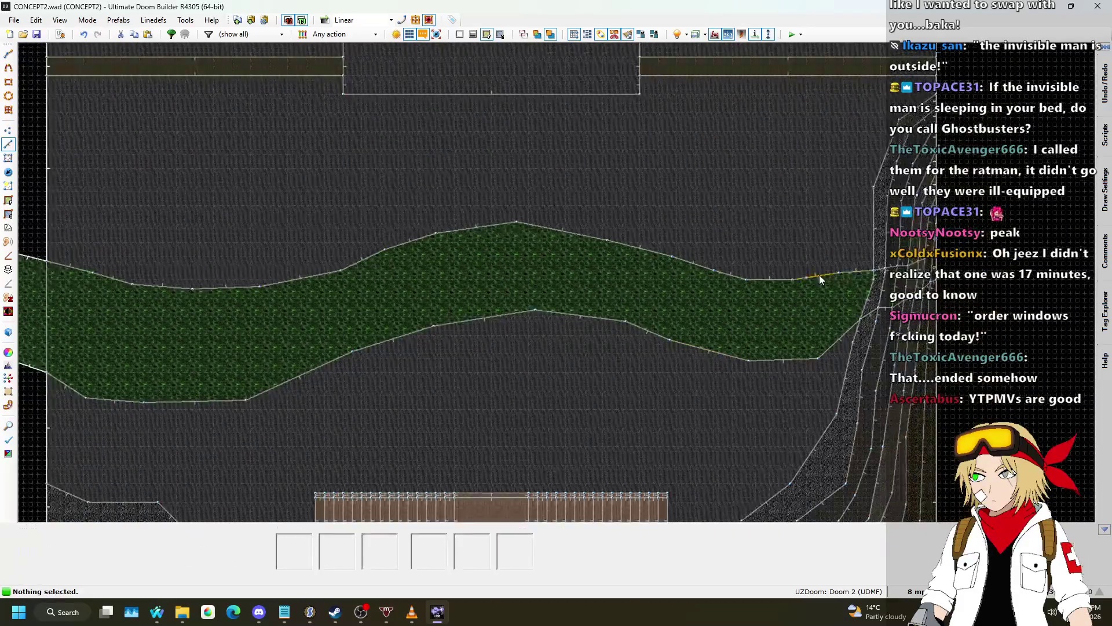
scroll(851, 271, up, 3)
key(q)
key(s)
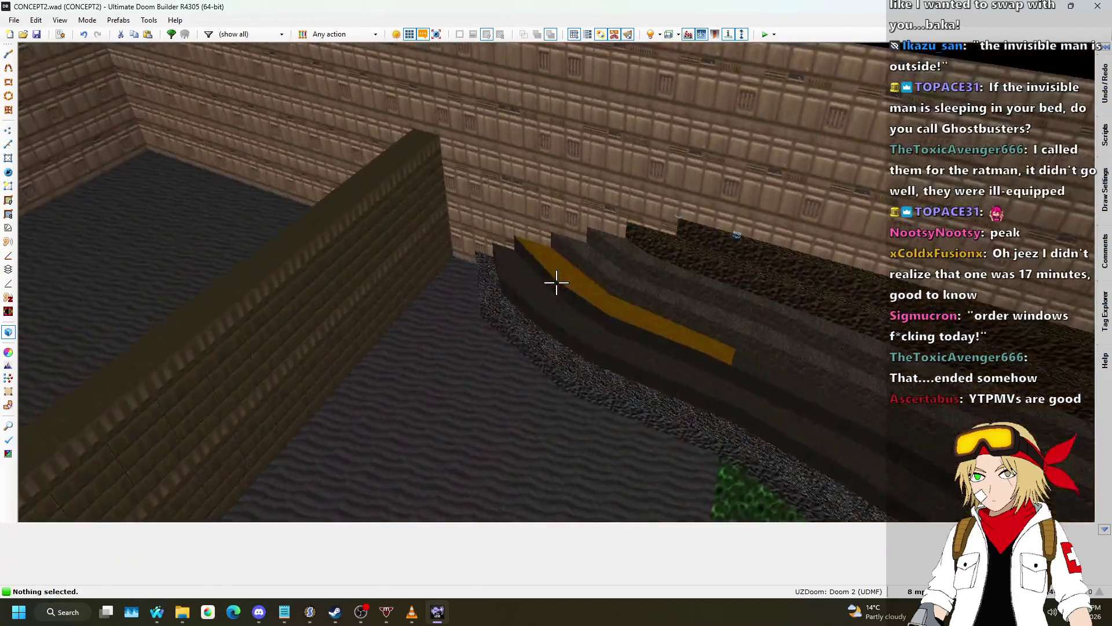
key(q)
scroll(579, 231, down, 2)
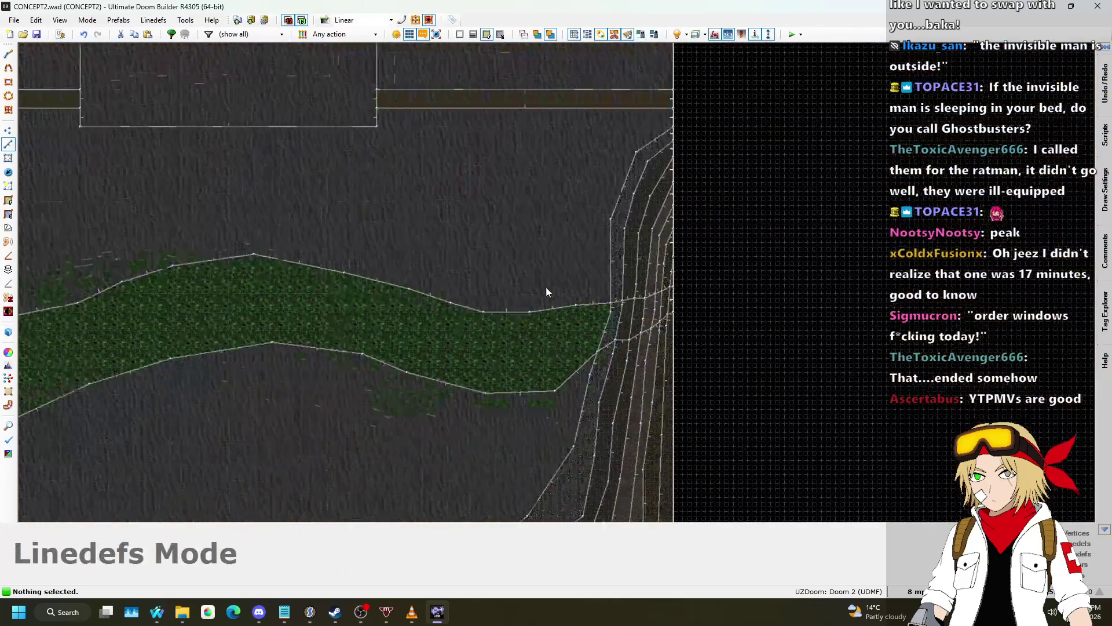
scroll(634, 164, up, 3)
scroll(589, 239, down, 2)
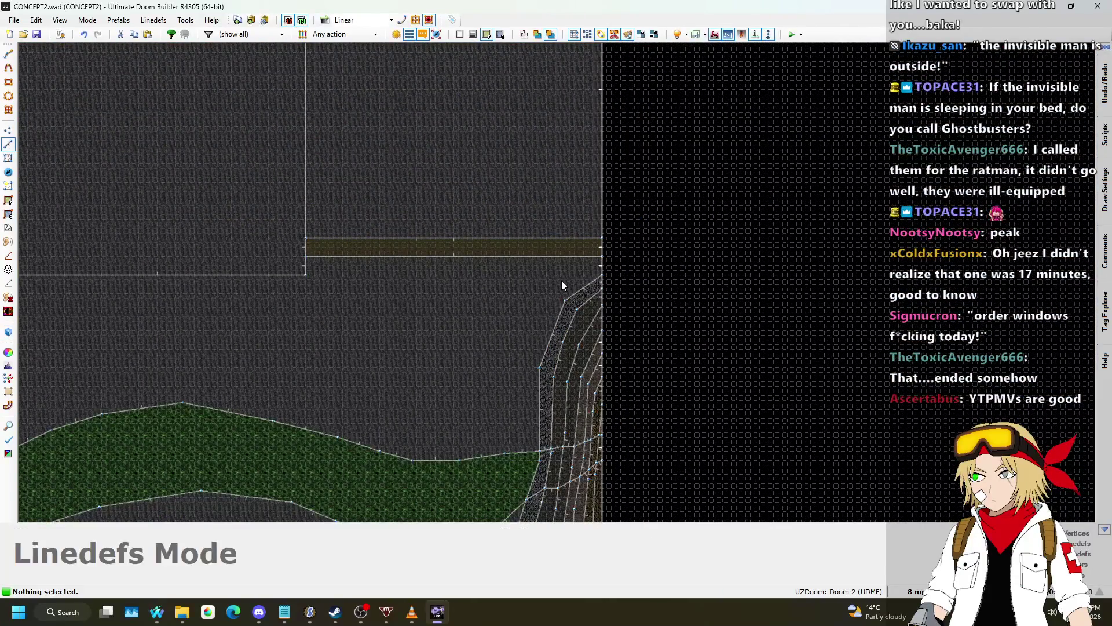
scroll(545, 293, down, 2)
- Box-select the 17 linedefs of the walled room at the top of the canyon
drag(24, 66, 593, 287)
scroll(203, 258, up, 2)
drag(213, 250, 581, 326)
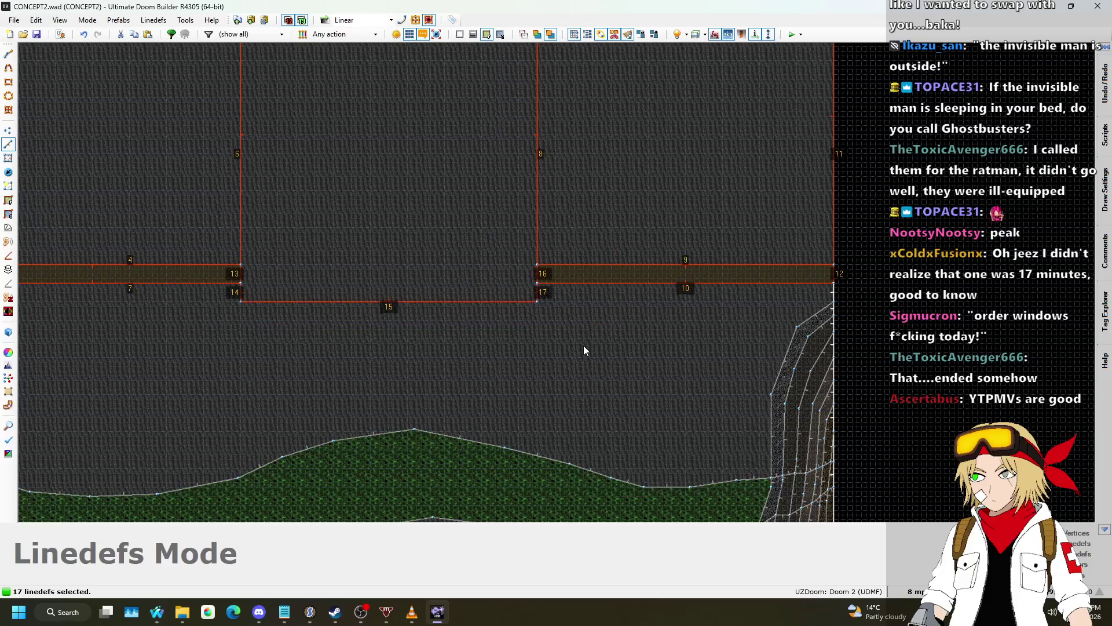
scroll(582, 345, down, 2)
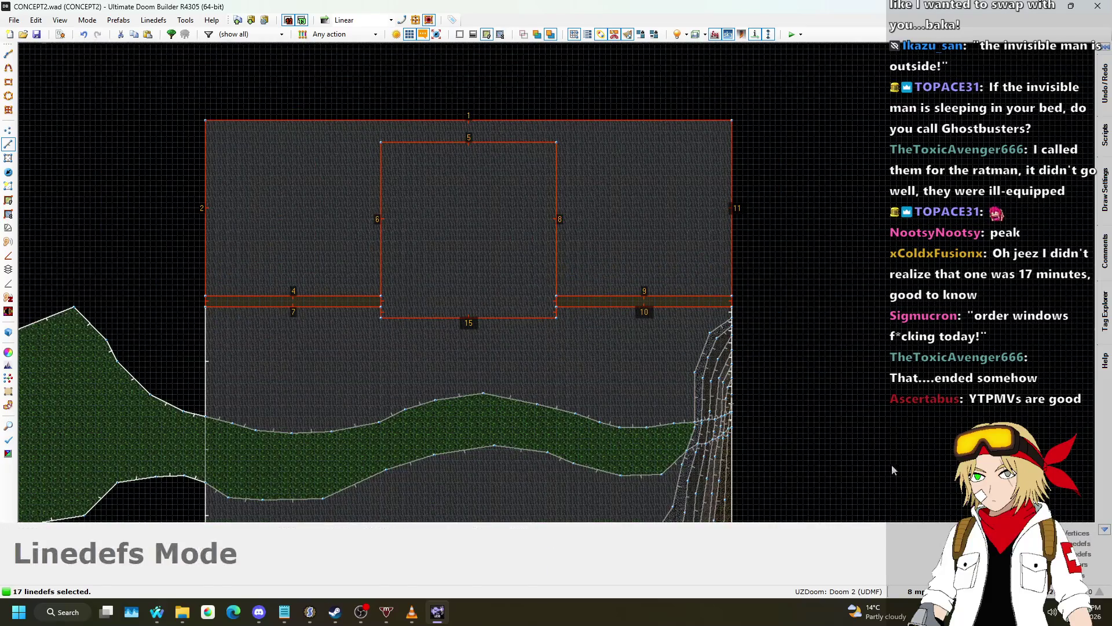
- Set the grid size to 256 and drag the selected room up one grid step
click(914, 591)
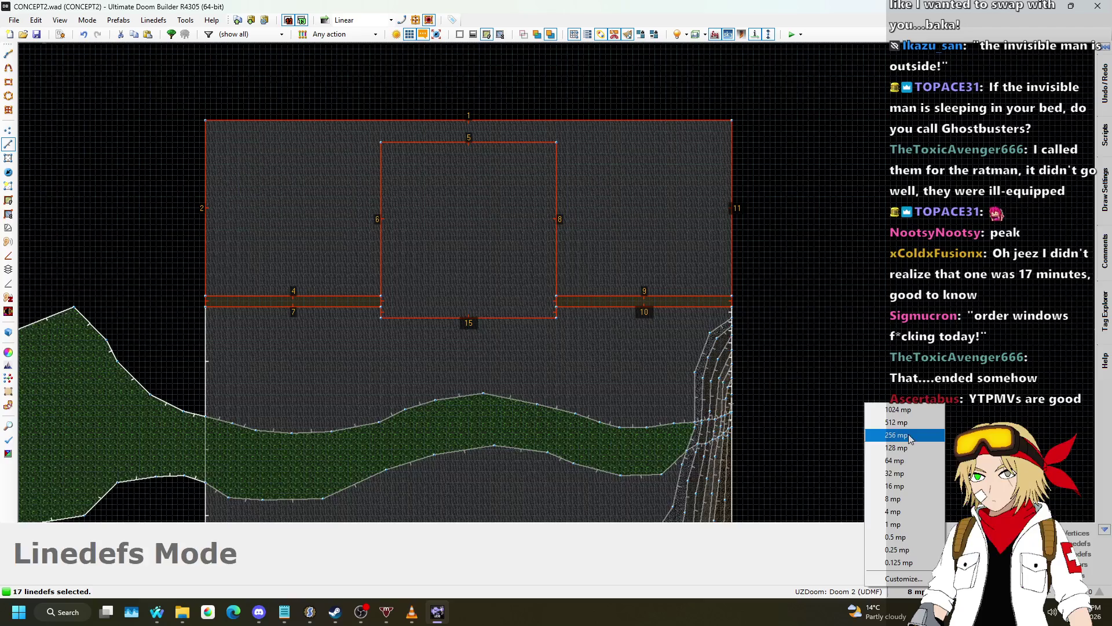
click(911, 448)
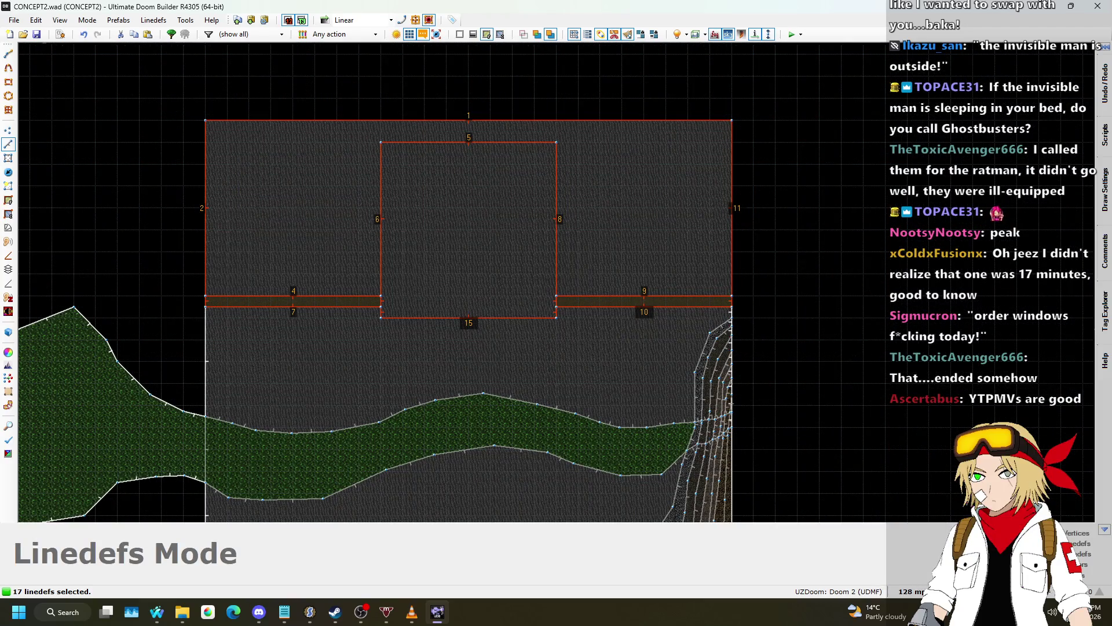
click(911, 591)
click(911, 434)
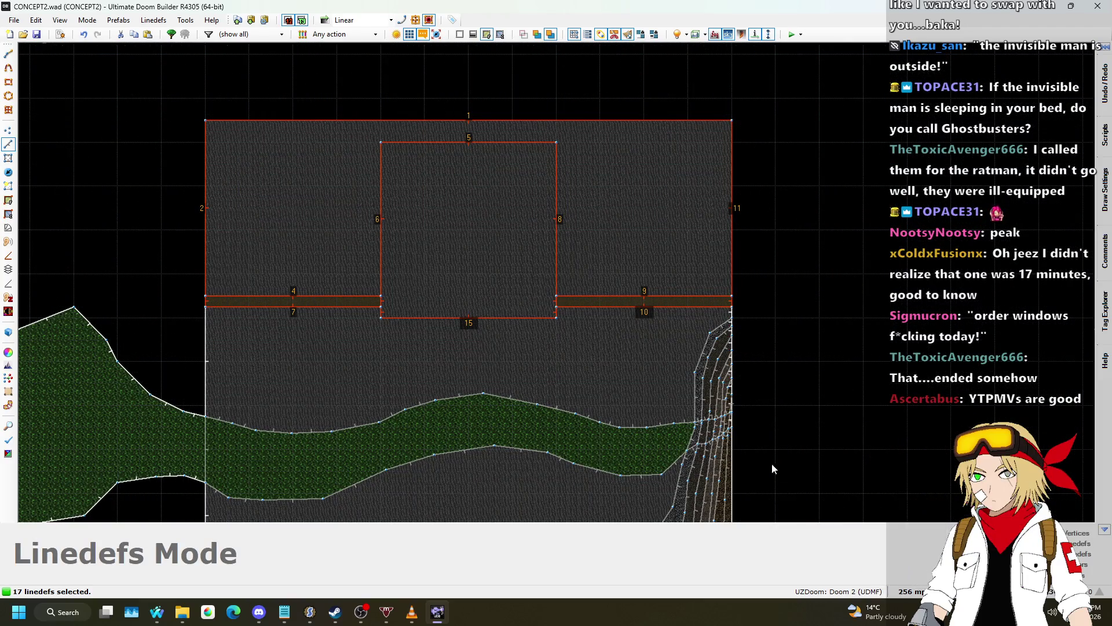
scroll(747, 423, down, 1)
drag(366, 183, 364, 122)
- Place the moved room, check it in the 3D view, and save to CONCEPT2.wad
click(729, 186)
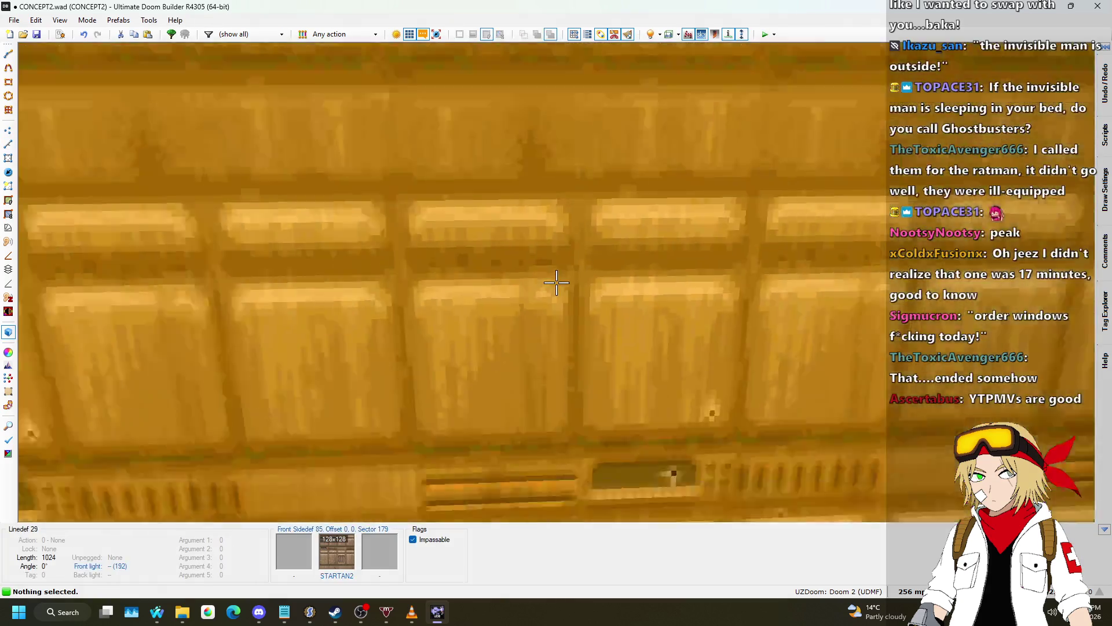
key(w)
key(s)
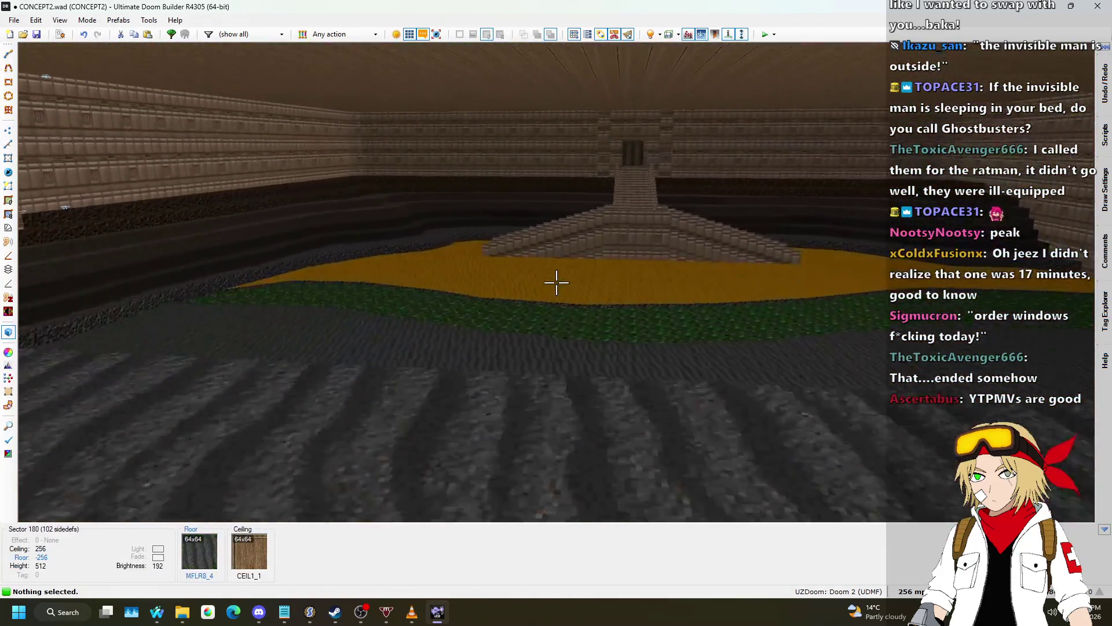
key(w)
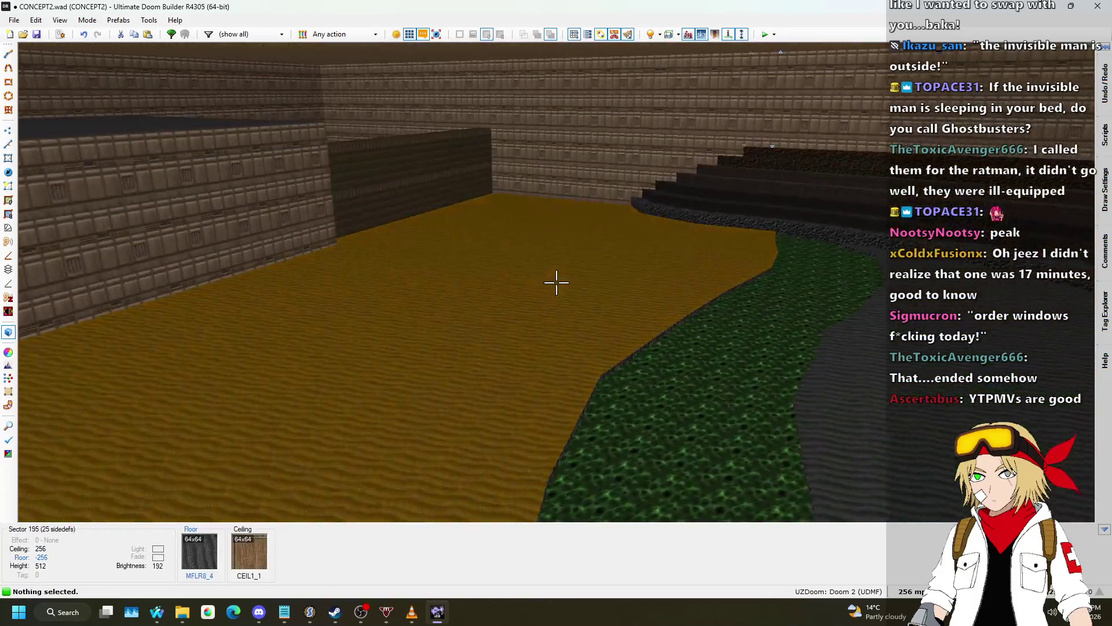
key(w)
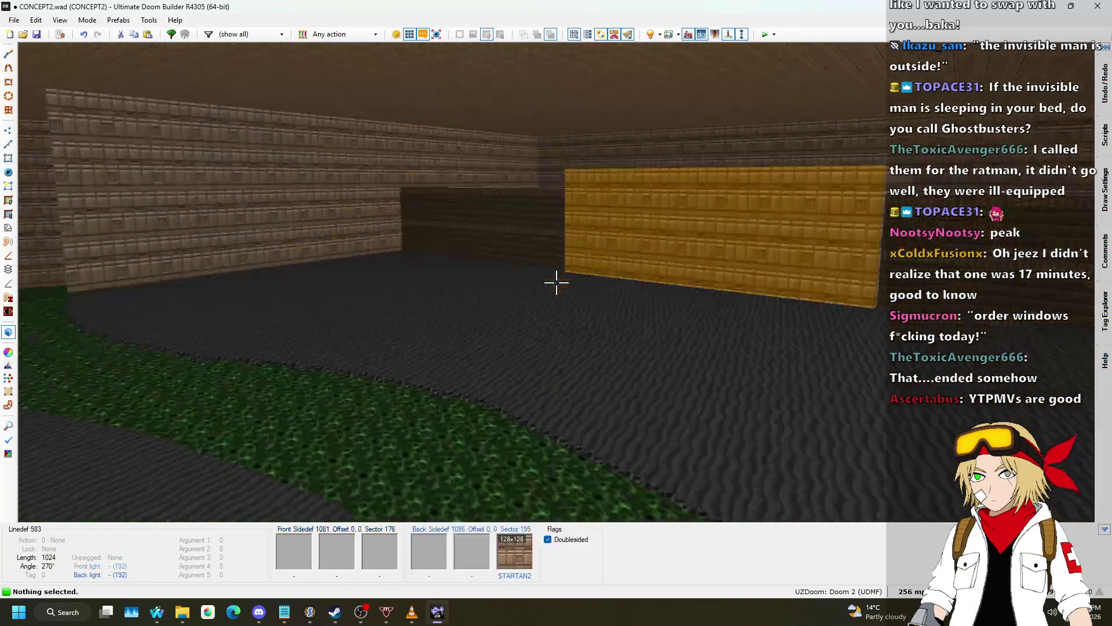
key(ctrl+s)
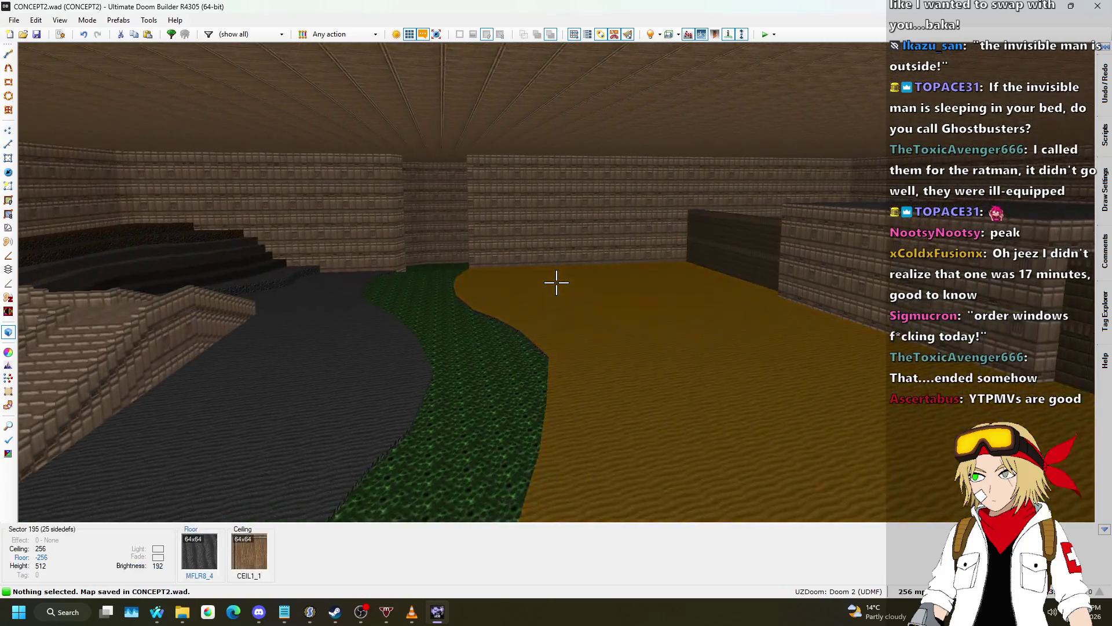
- Paste STARTAN2 onto the untextured orange walls and select the canyon's red ceilings
key(w)
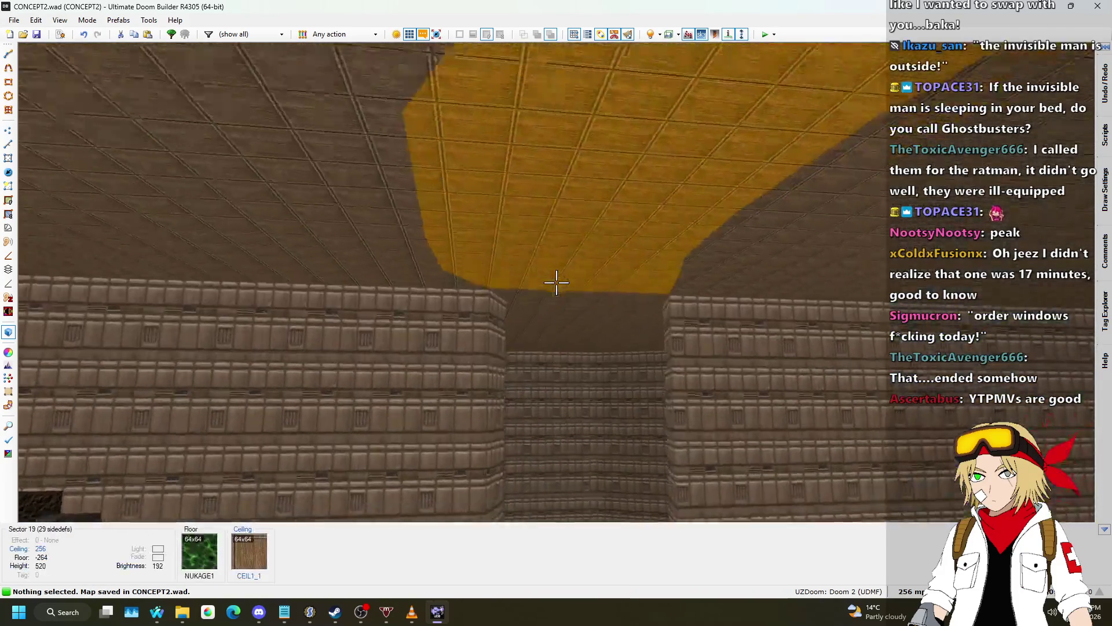
scroll(556, 282, down, 20)
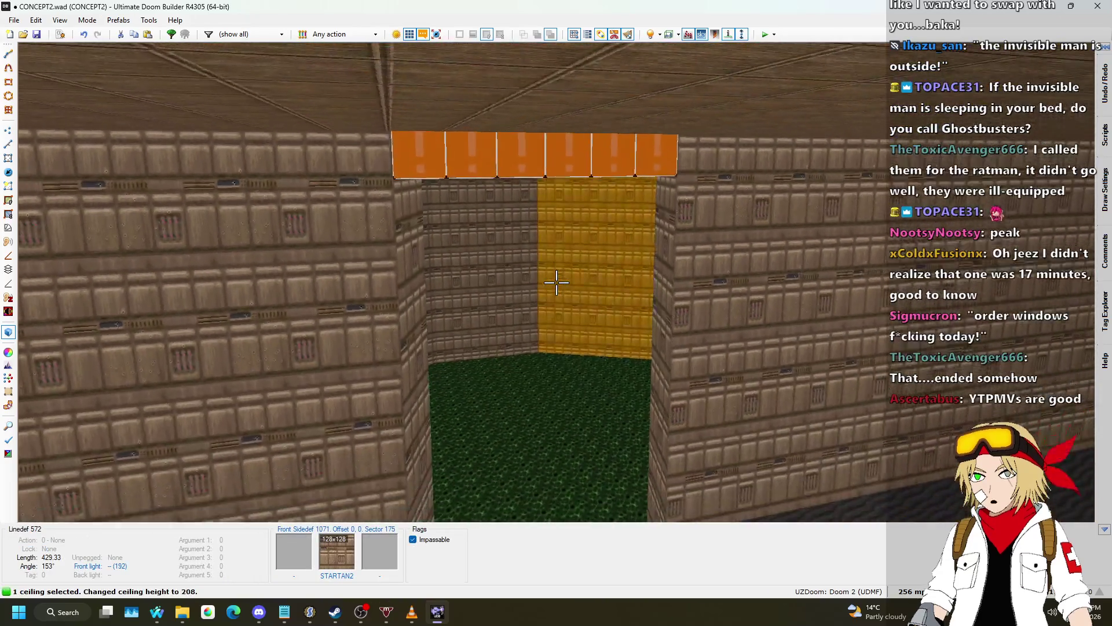
scroll(556, 282, down, 20)
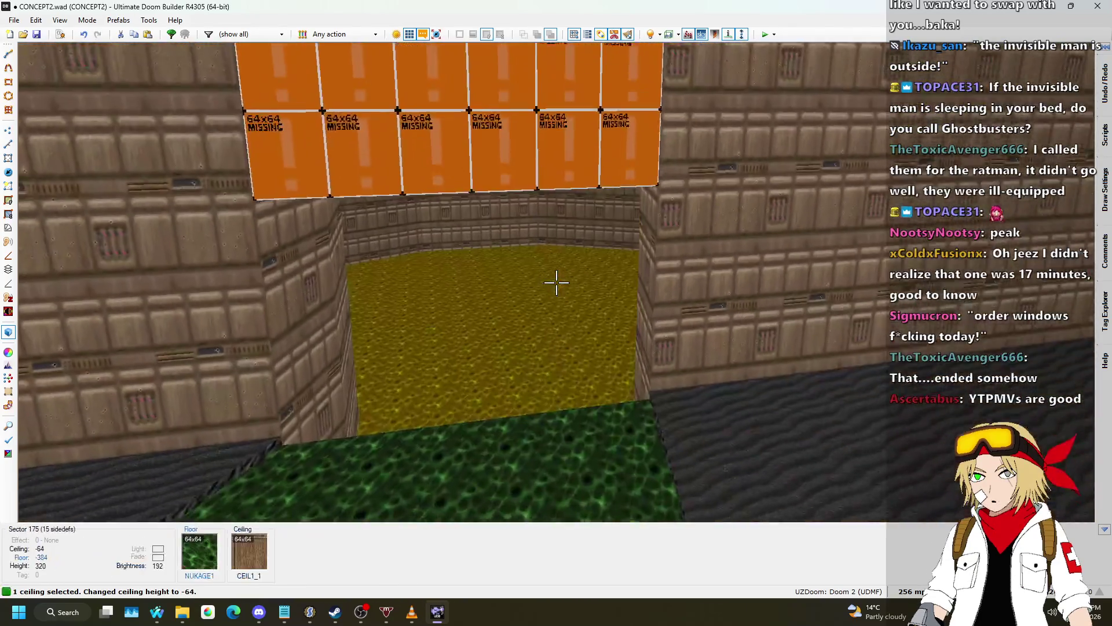
scroll(556, 282, down, 2)
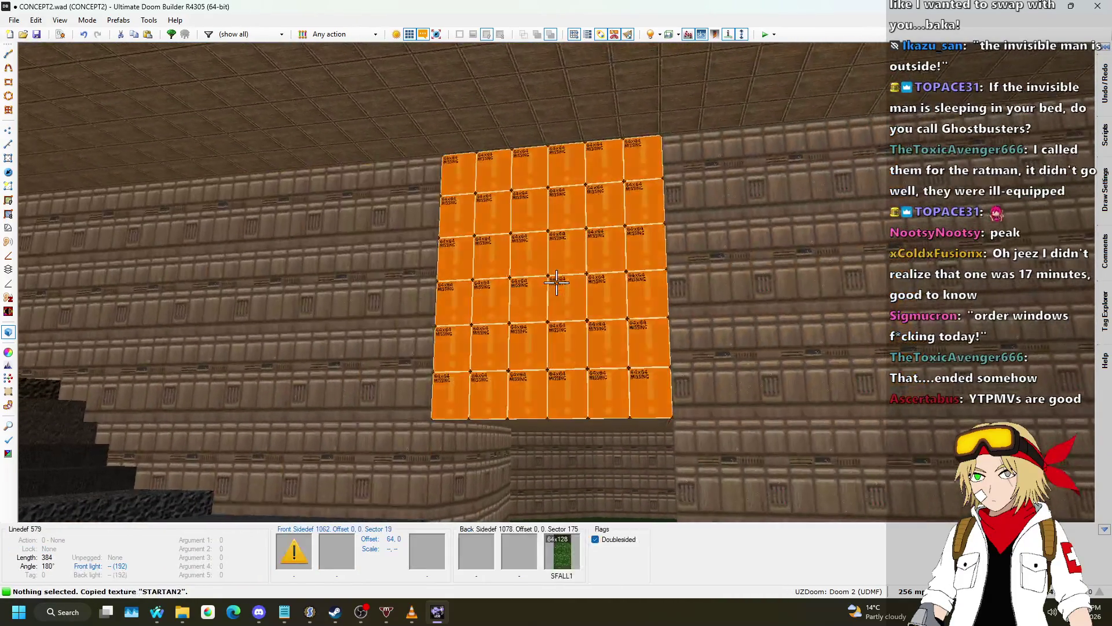
key(ctrl+v)
shift+click(556, 282)
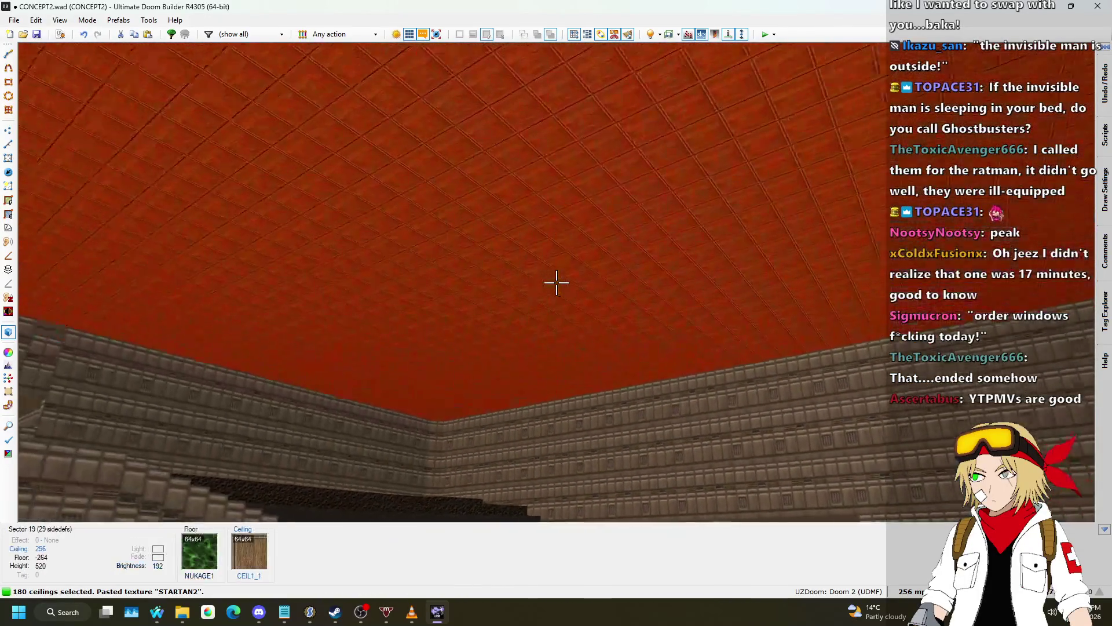
- Change the 180 selected ceilings to the F_SKY1 sky flat
right_click(556, 282)
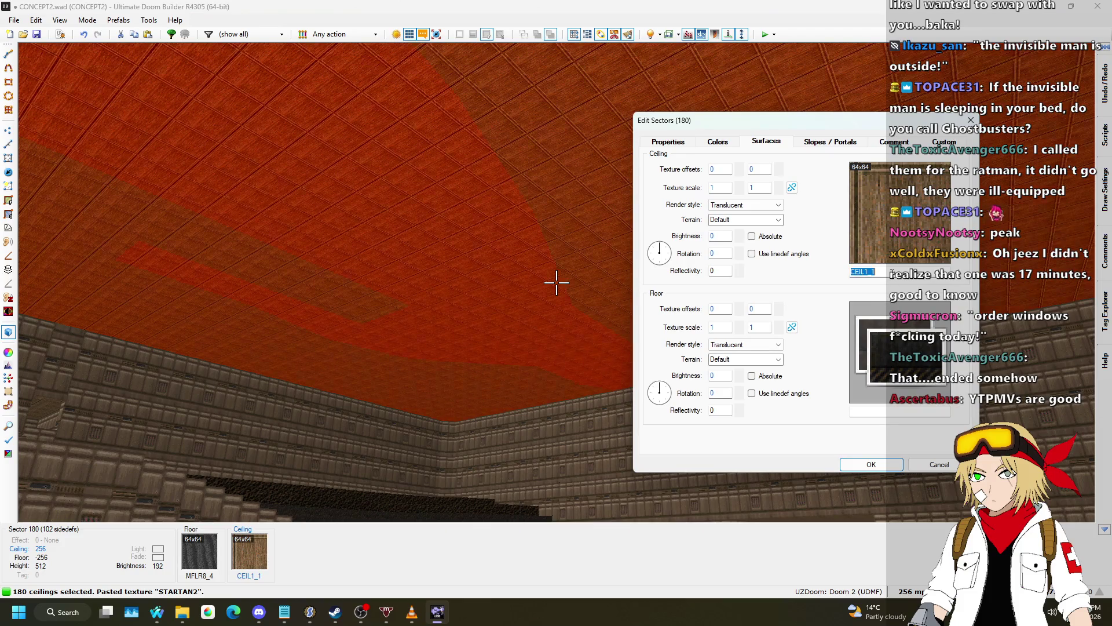
text(_SKY1)
key(Return)
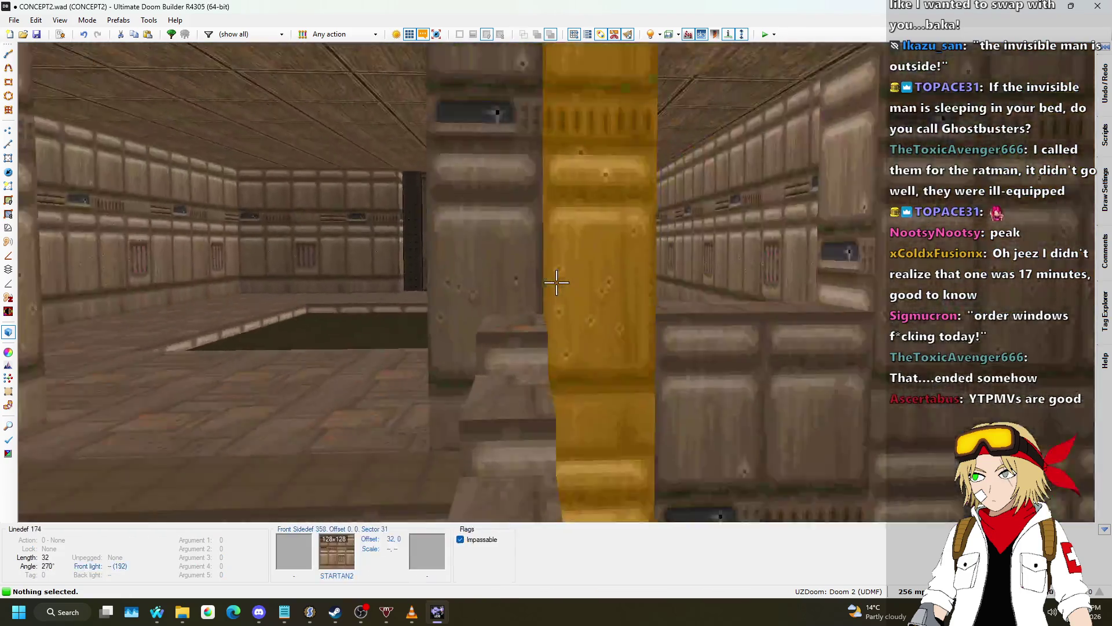
- Copy the FLOOR0_1 flat and paste it onto the lower area's floor
key(w)
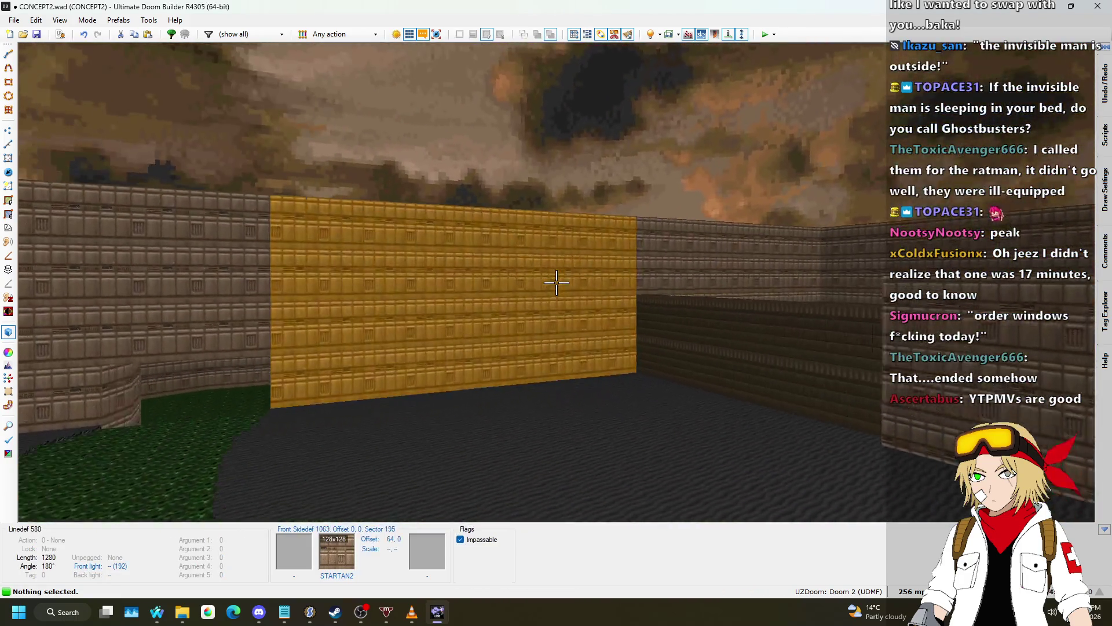
key(w)
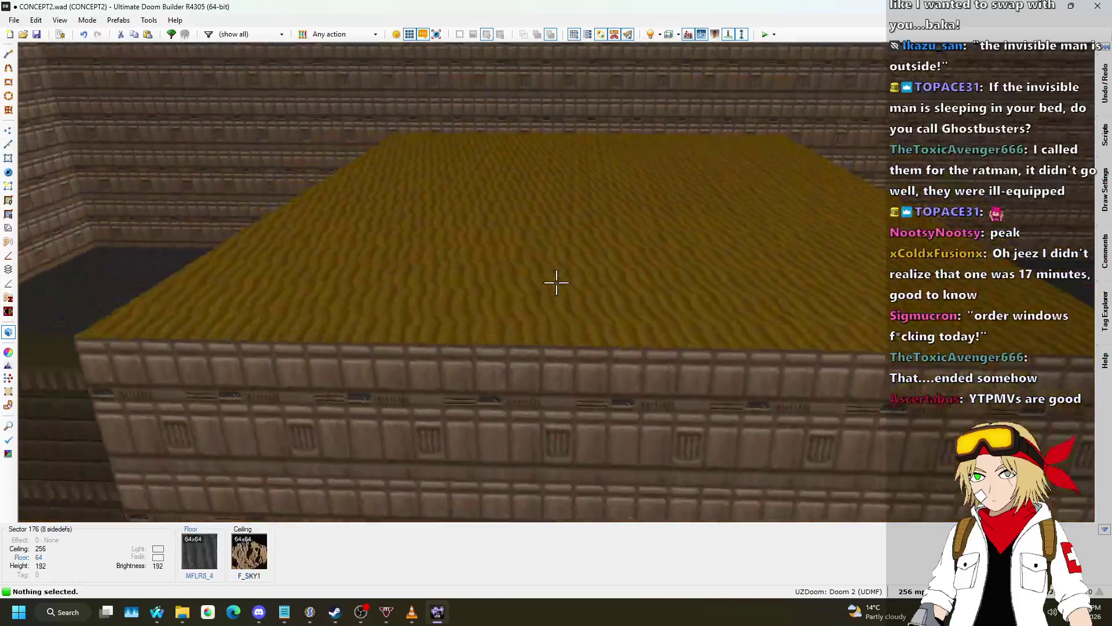
key(w)
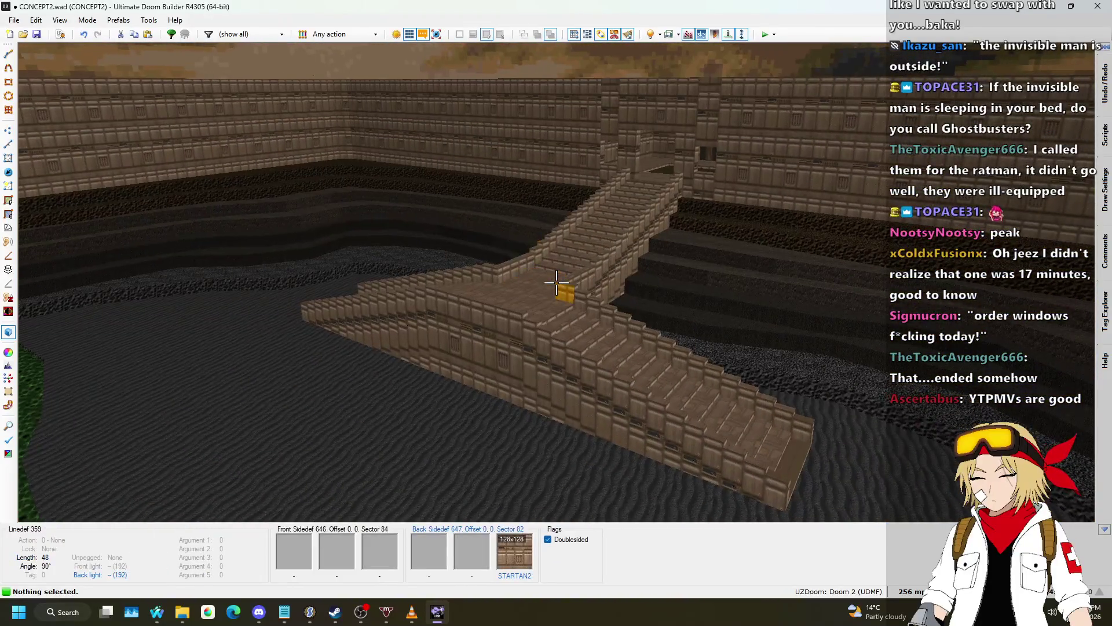
key(ctrl+c)
key(ctrl+c)
key(w)
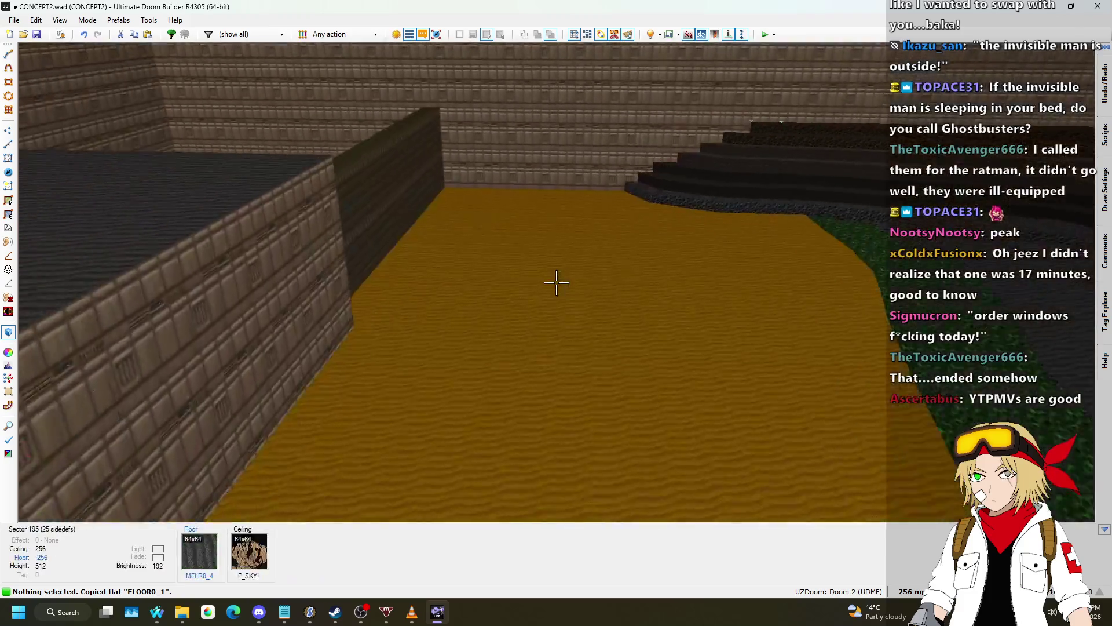
key(w)
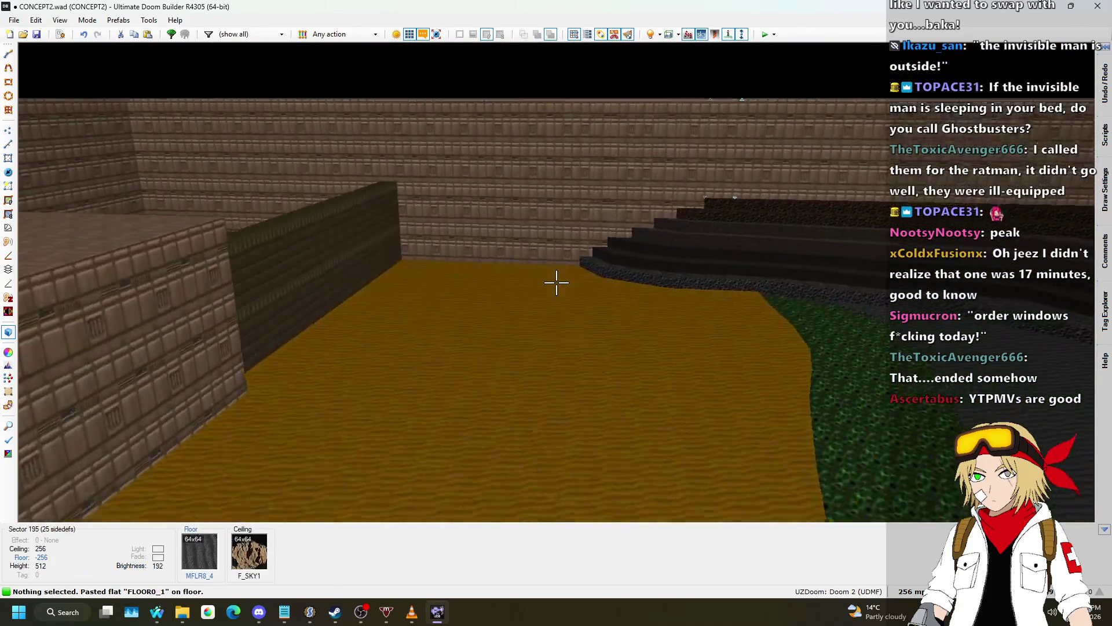
key(ctrl+v)
key(w)
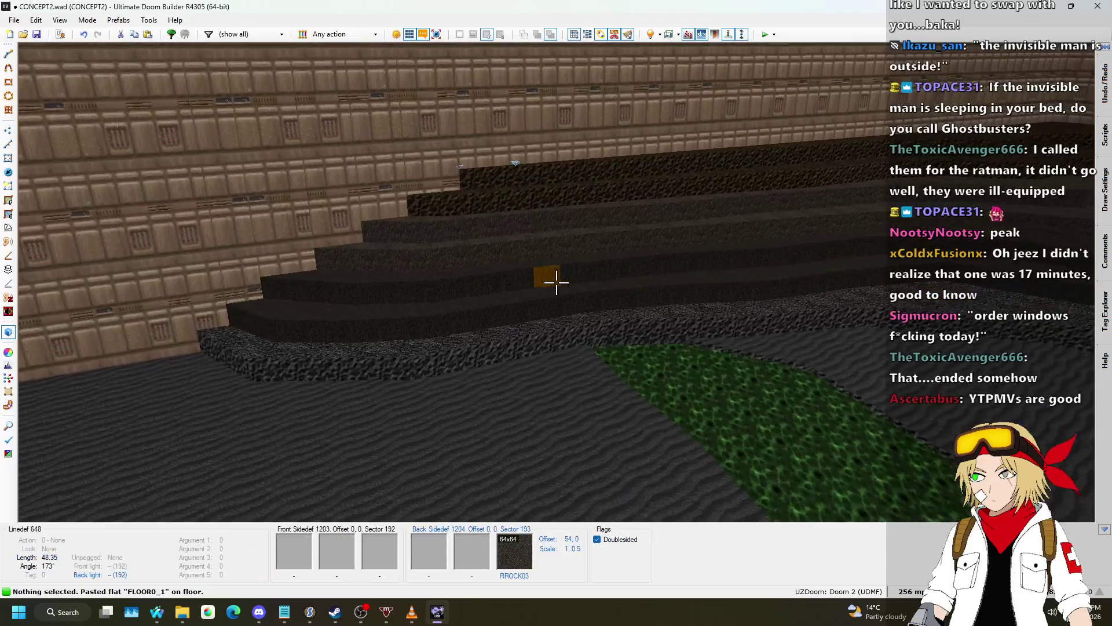
- In 2D Vertices mode, select the curved cliff-edge vertices, excluding two of them
key(q)
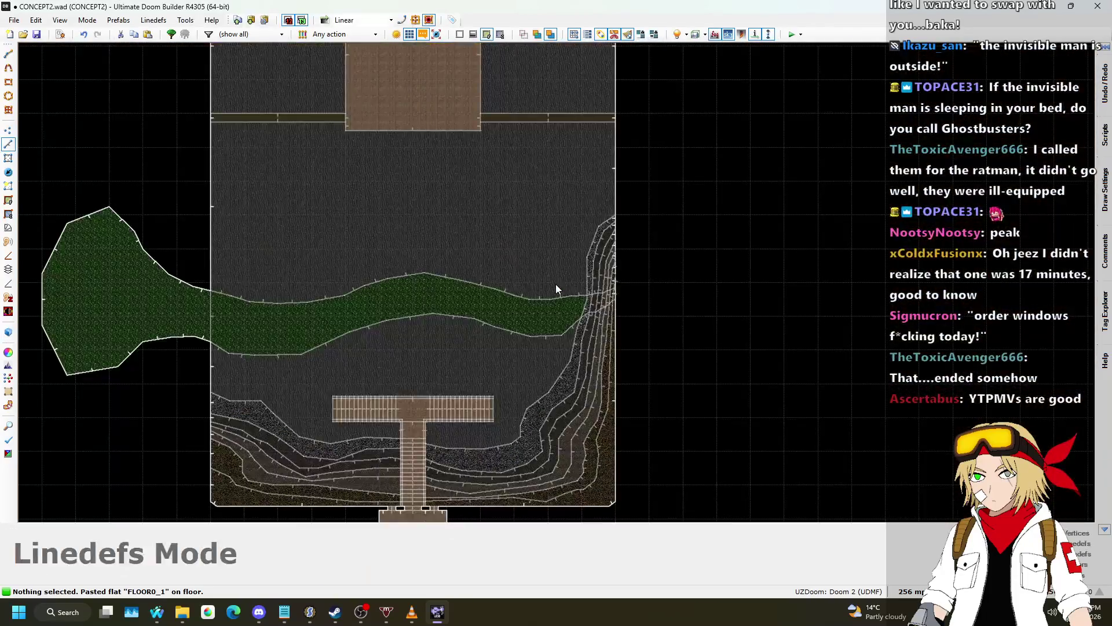
scroll(591, 258, up, 5)
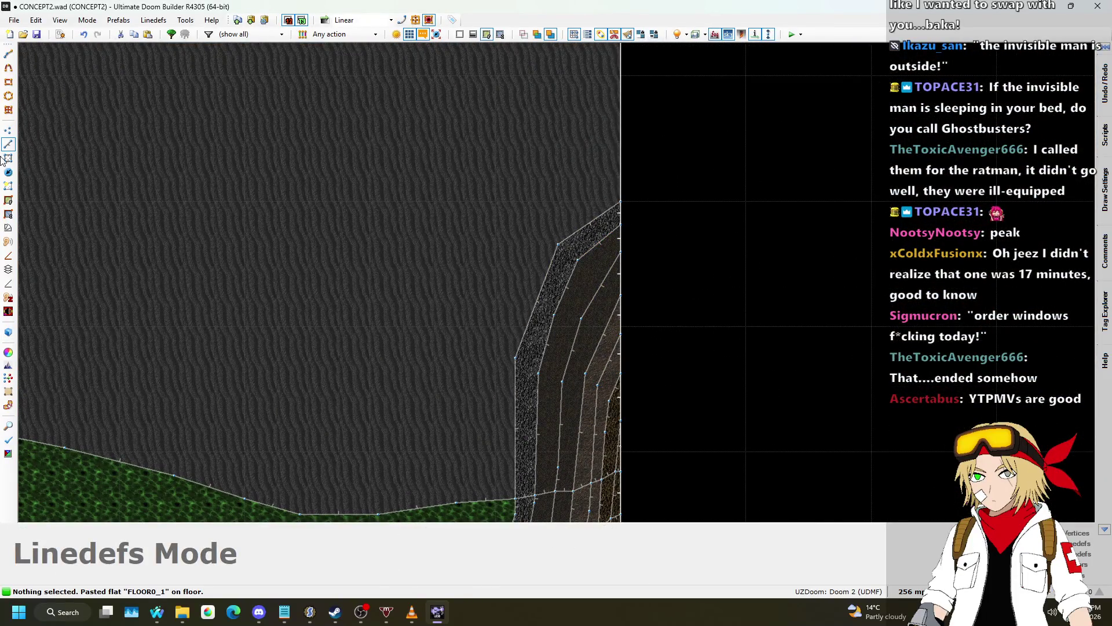
click(9, 131)
mouse_move(450, 132)
mouse_down()
mouse_move(656, 368)
mouse_move(693, 471)
mouse_up()
scroll(625, 463, up, 3)
click(621, 452)
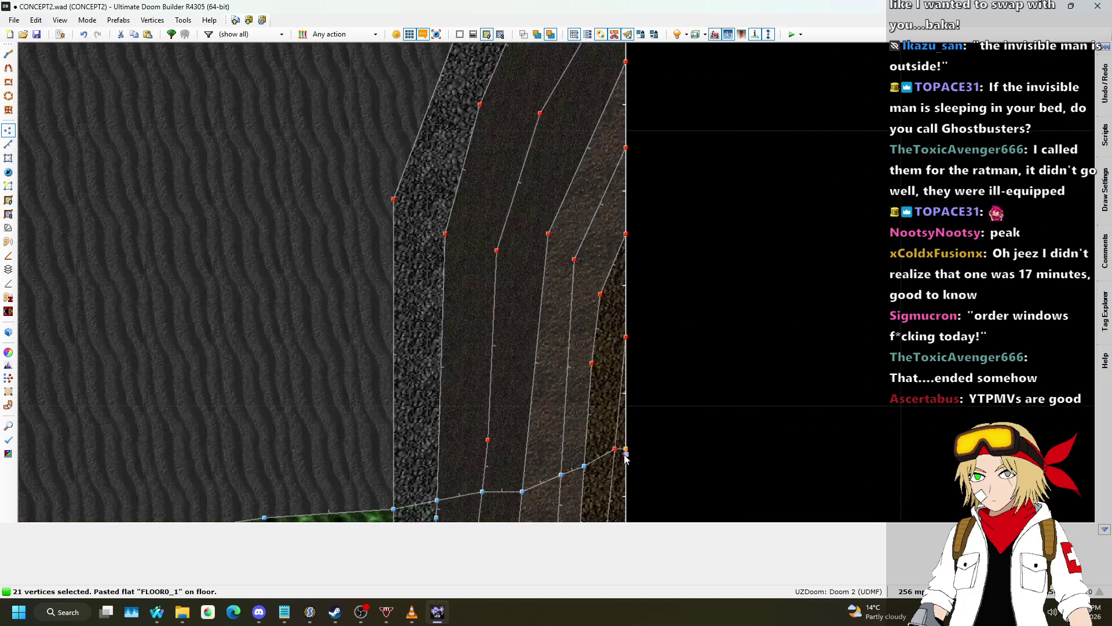
click(633, 455)
scroll(640, 477, down, 4)
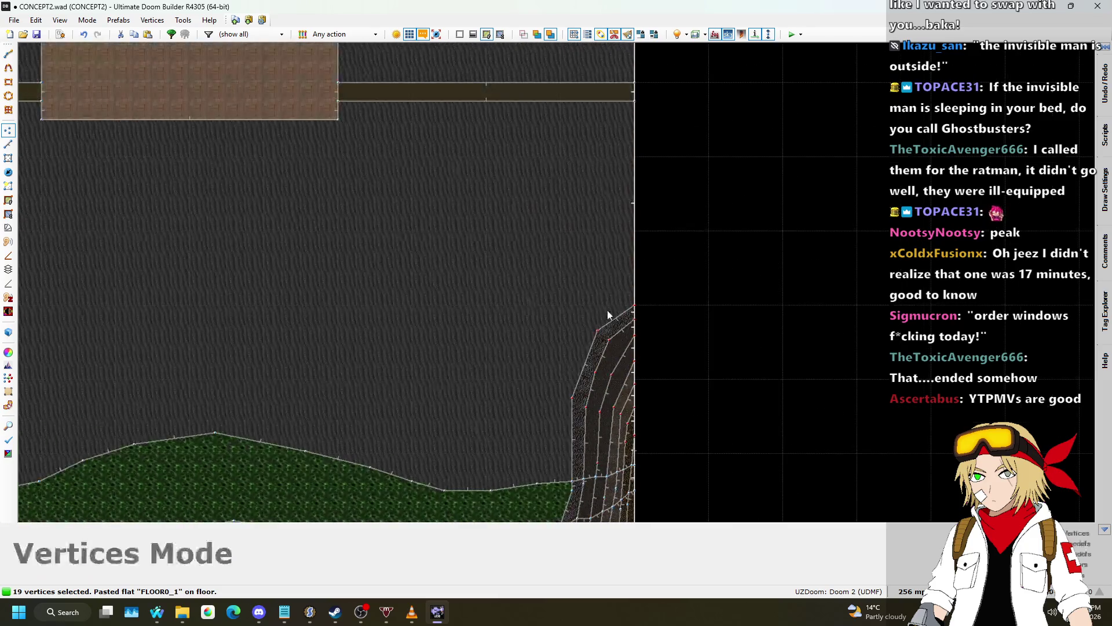
scroll(634, 277, up, 5)
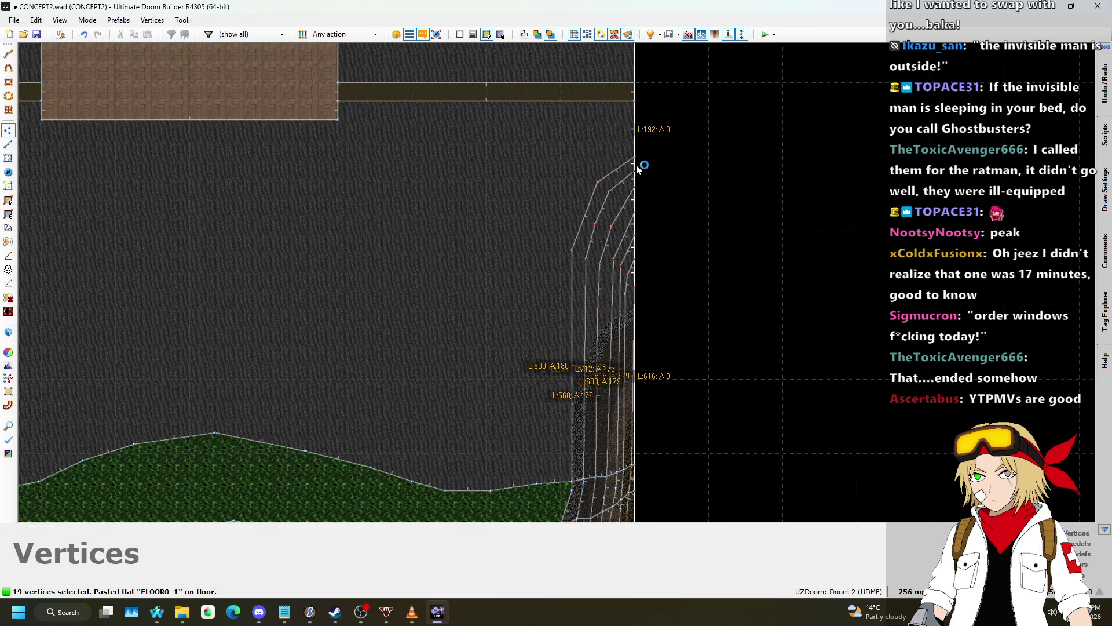
- Zoom the map out to a preset level and inspect the cliff area
click(915, 592)
click(903, 512)
scroll(616, 292, up, 2)
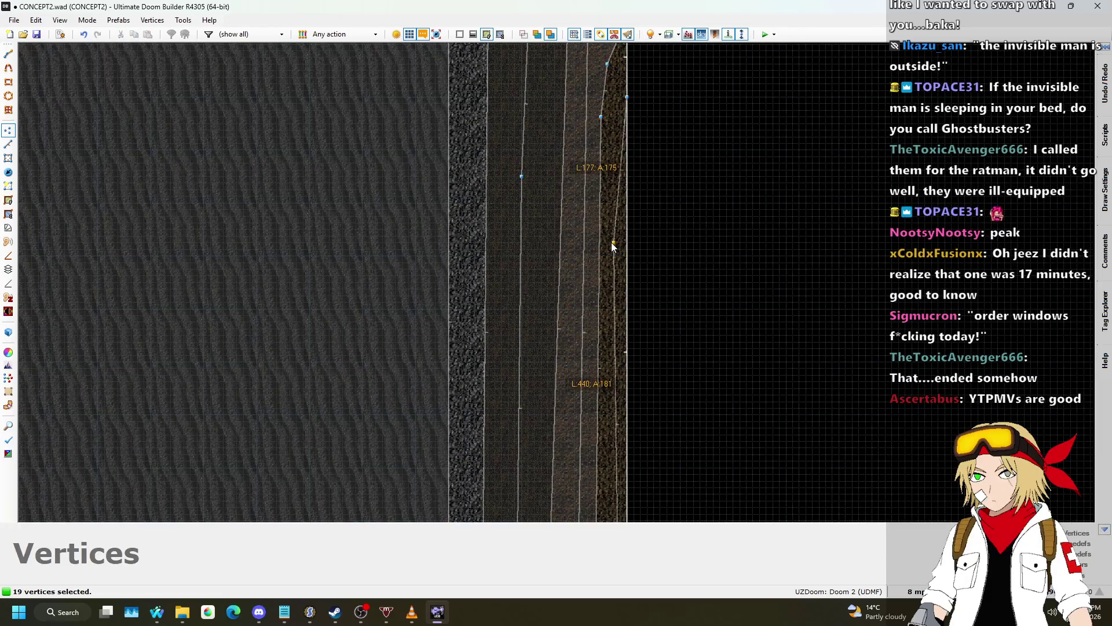
scroll(614, 246, down, 1)
scroll(613, 367, up, 1)
key(v)
scroll(665, 297, down, 4)
scroll(704, 227, down, 1)
scroll(672, 221, up, 3)
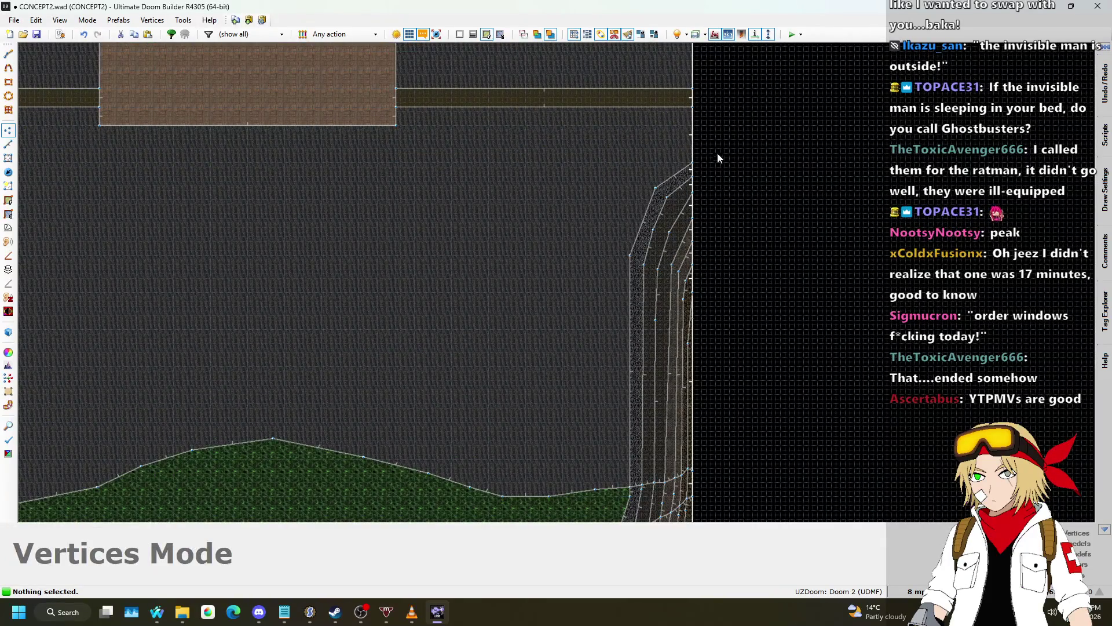
scroll(709, 223, down, 3)
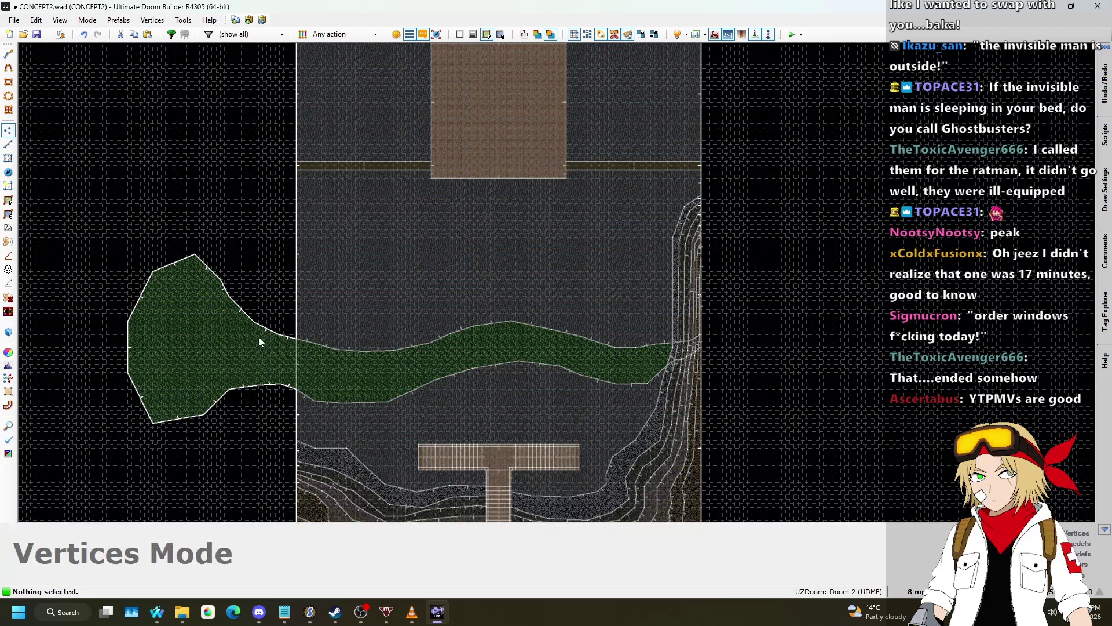
- Check the song requests page, then return to the editor and save CONCEPT2.wad
mouse_move(158, 614)
click(85, 562)
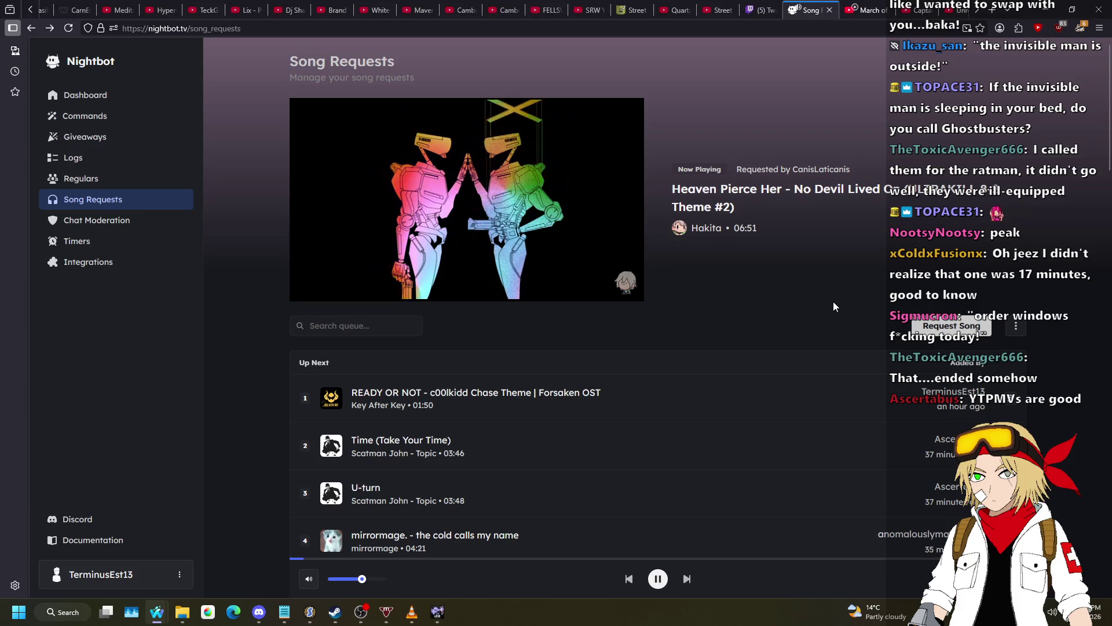
key(alt+Tab)
key(ctrl+s)
- In the 3D view, select the seven ledge floors stepping down to the nukage stream
key(w)
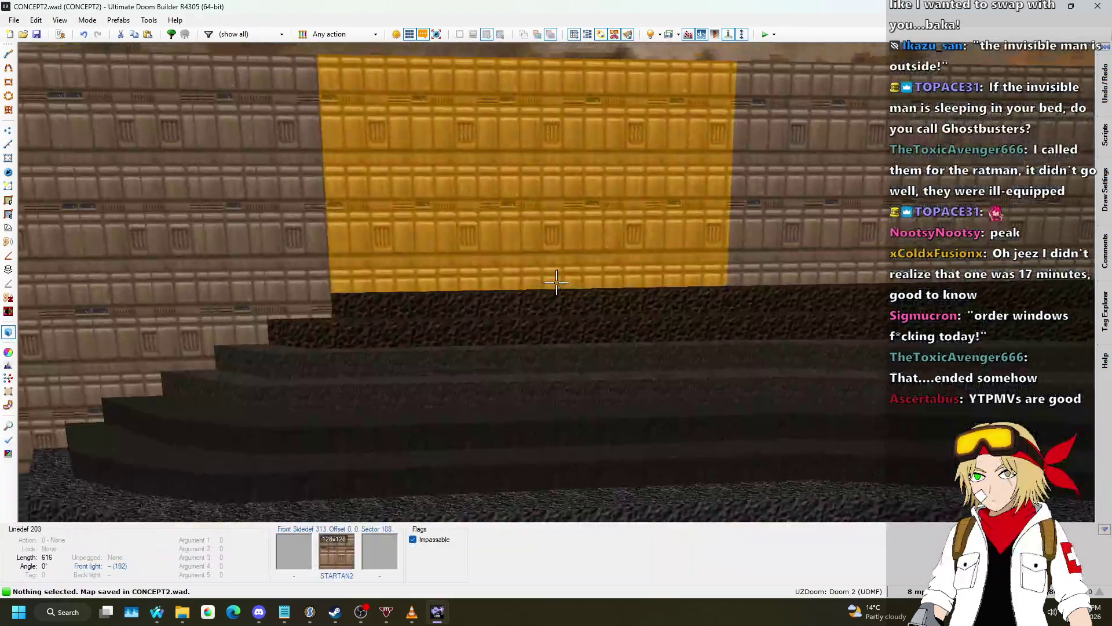
key(w)
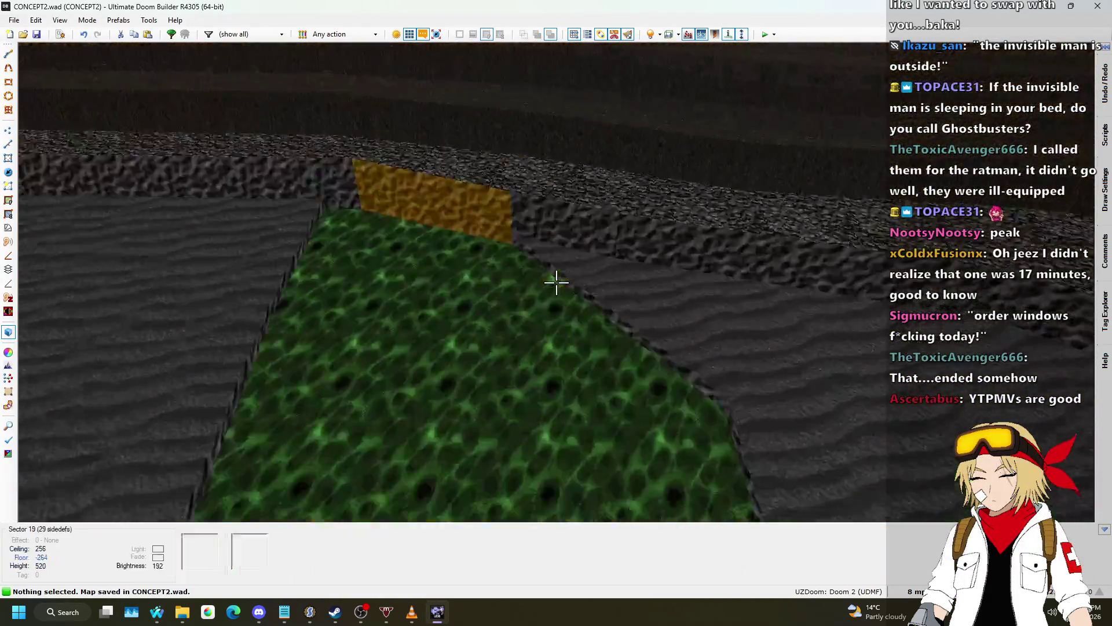
click(556, 282)
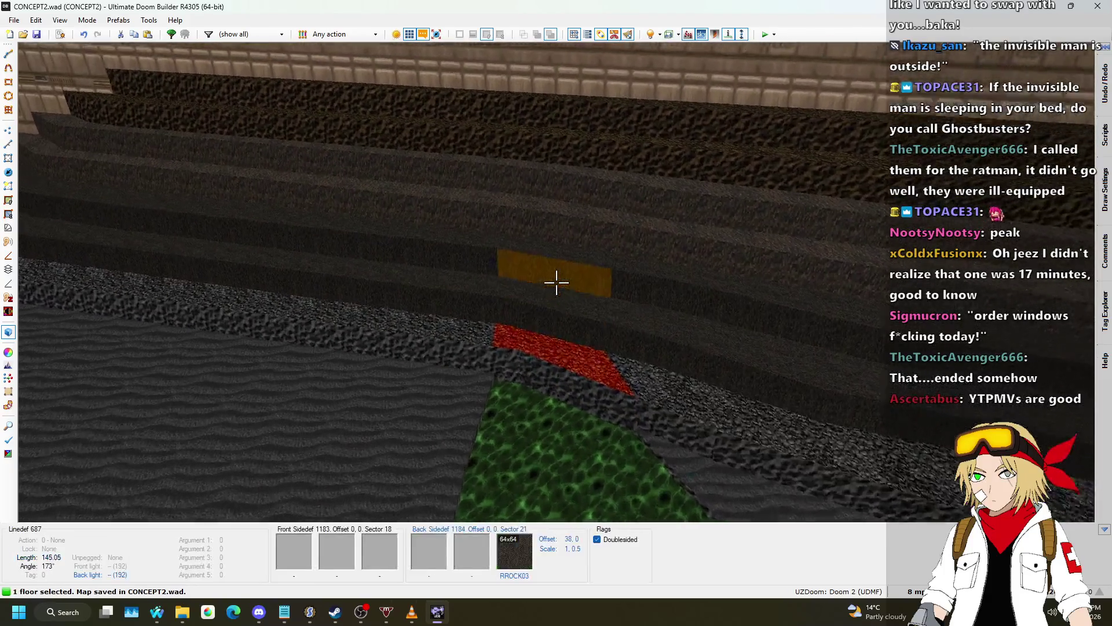
click(556, 282)
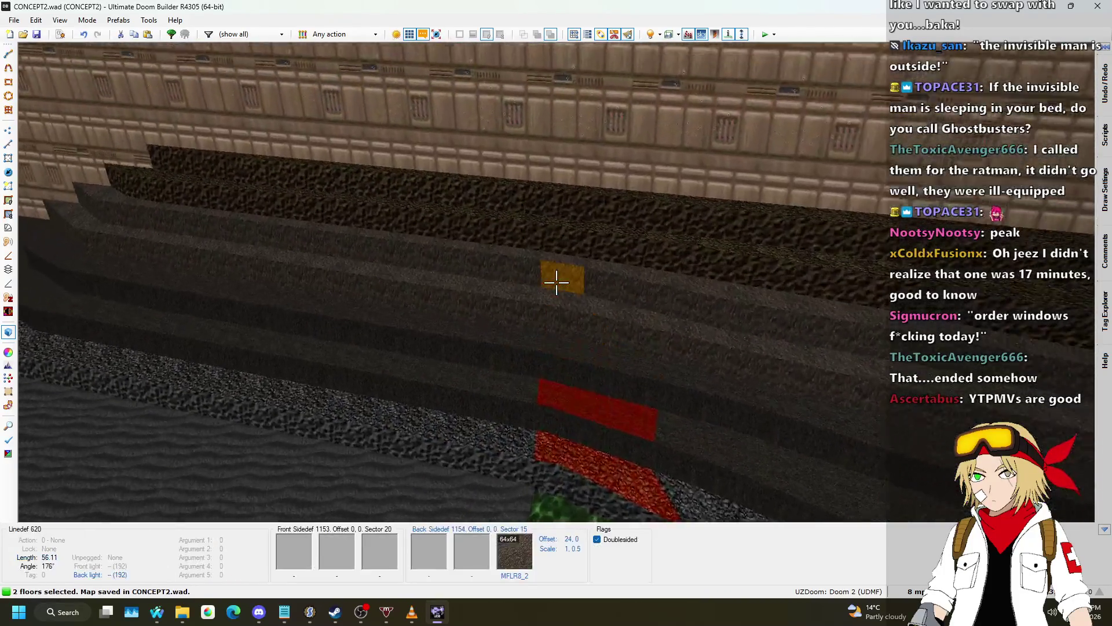
click(556, 282)
click(556, 282)
click(556, 282)
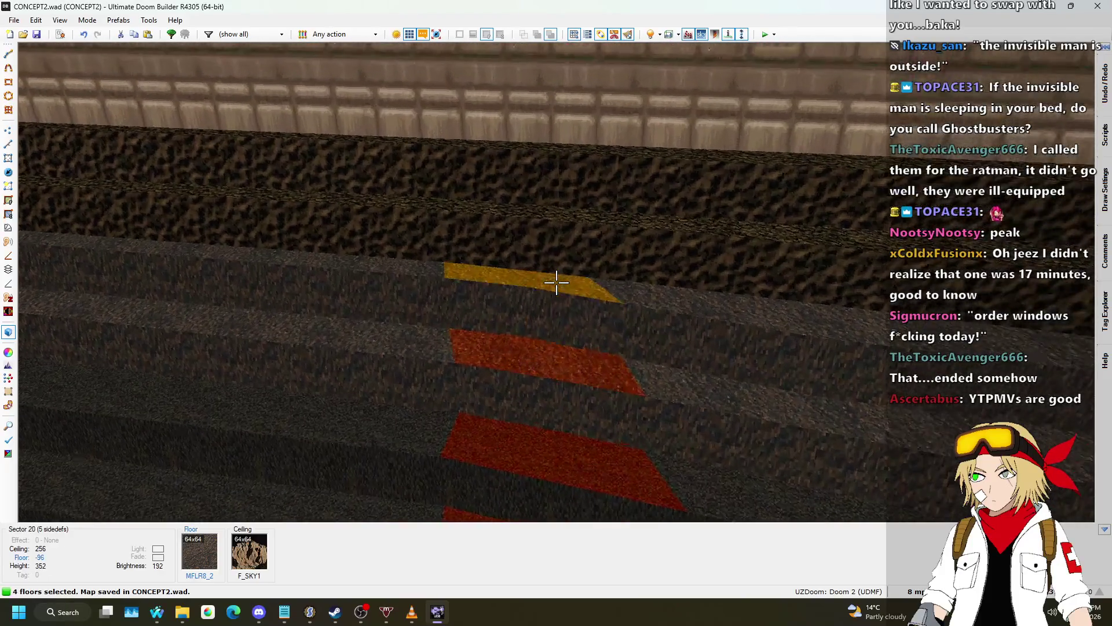
click(556, 282)
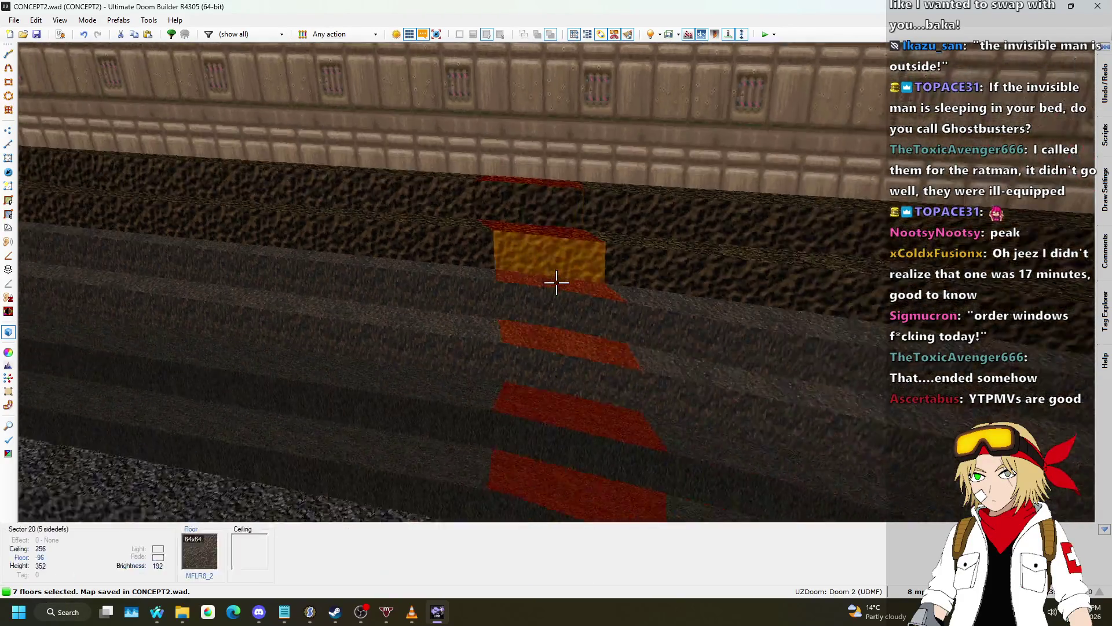
click(556, 282)
- Lower the floors in stages, deselecting one step each time, so the lowest reaches -144
click(556, 282)
scroll(556, 282, up, 2)
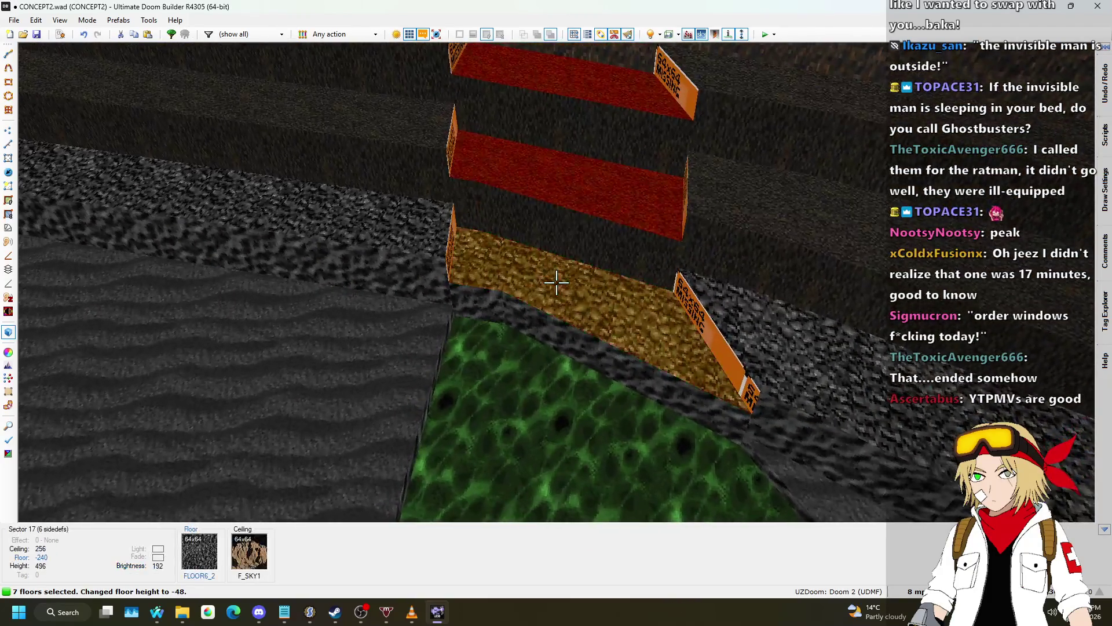
click(556, 283)
click(556, 282)
scroll(556, 282, down, 4)
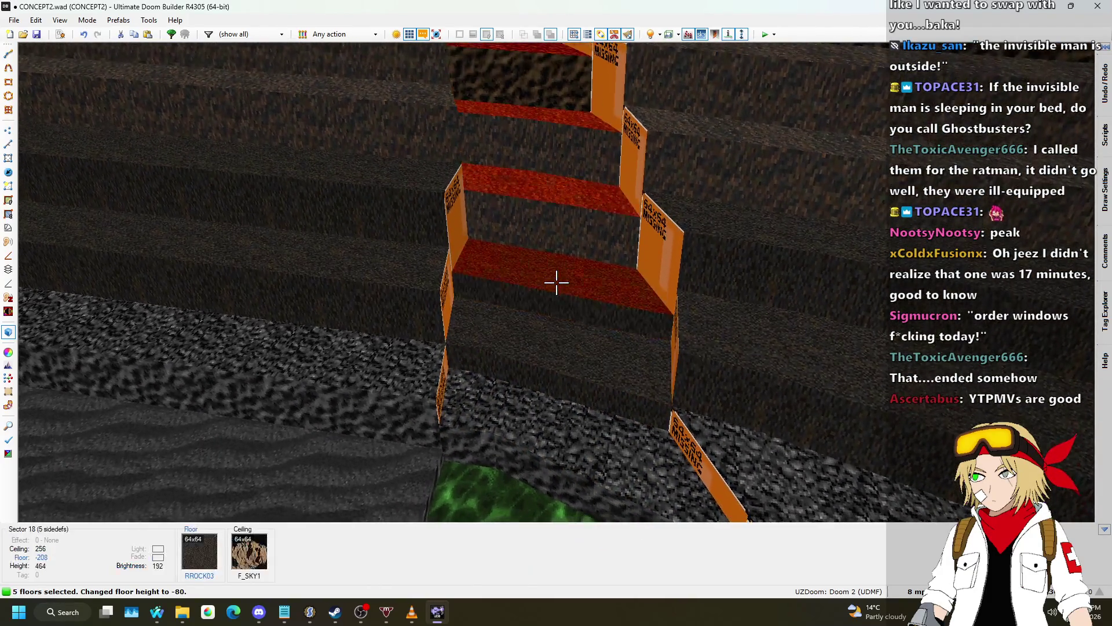
click(556, 282)
scroll(556, 282, down, 3)
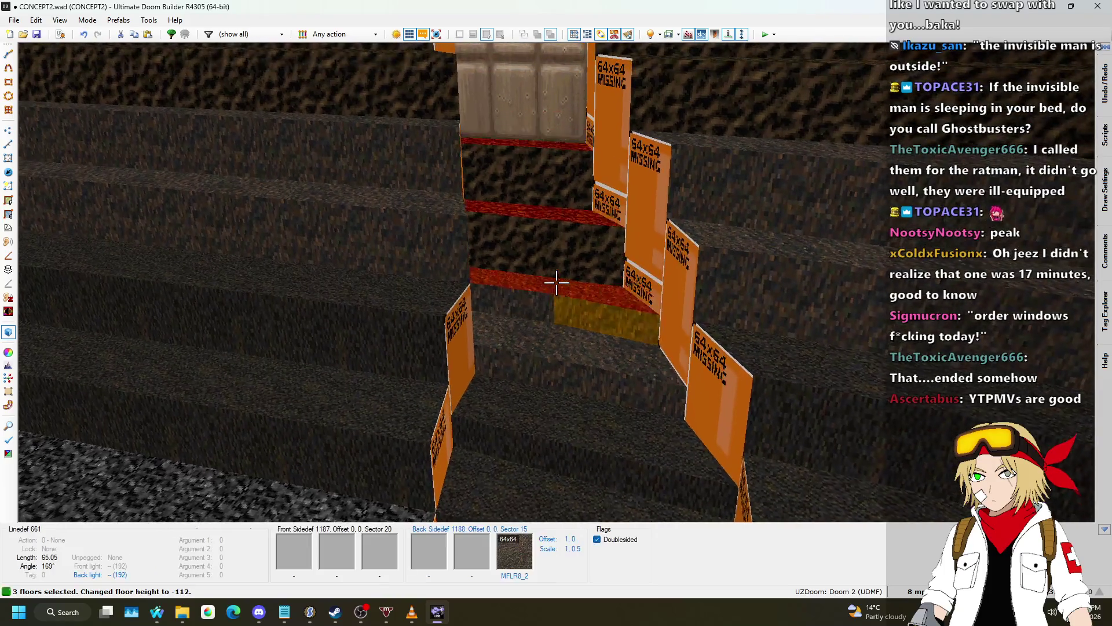
click(556, 282)
click(556, 282)
scroll(556, 282, down, 2)
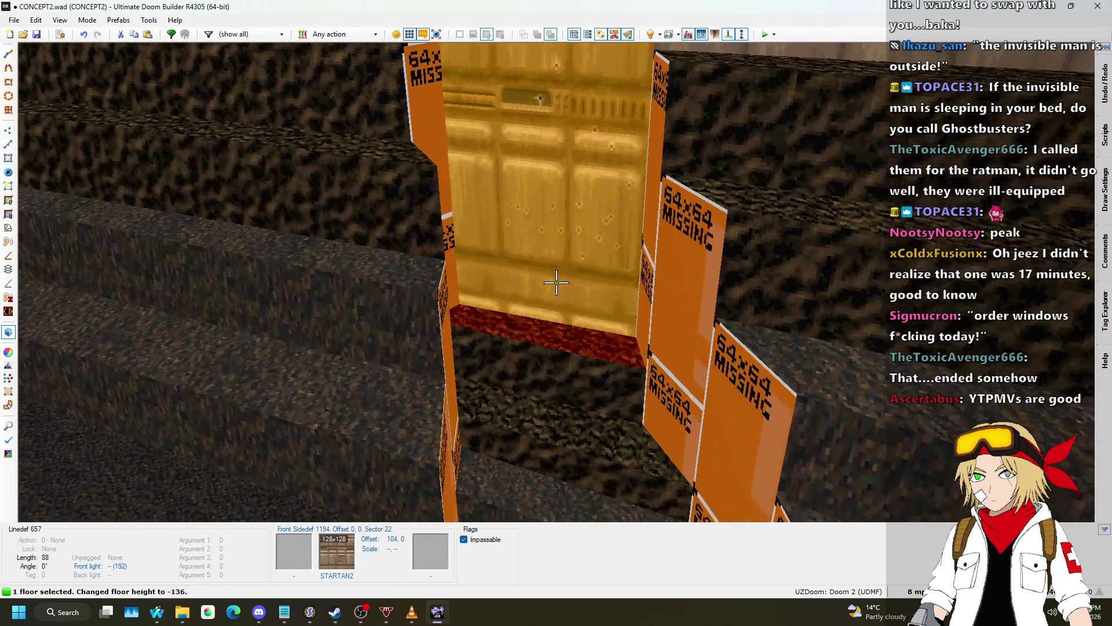
click(556, 282)
scroll(556, 282, down, 1)
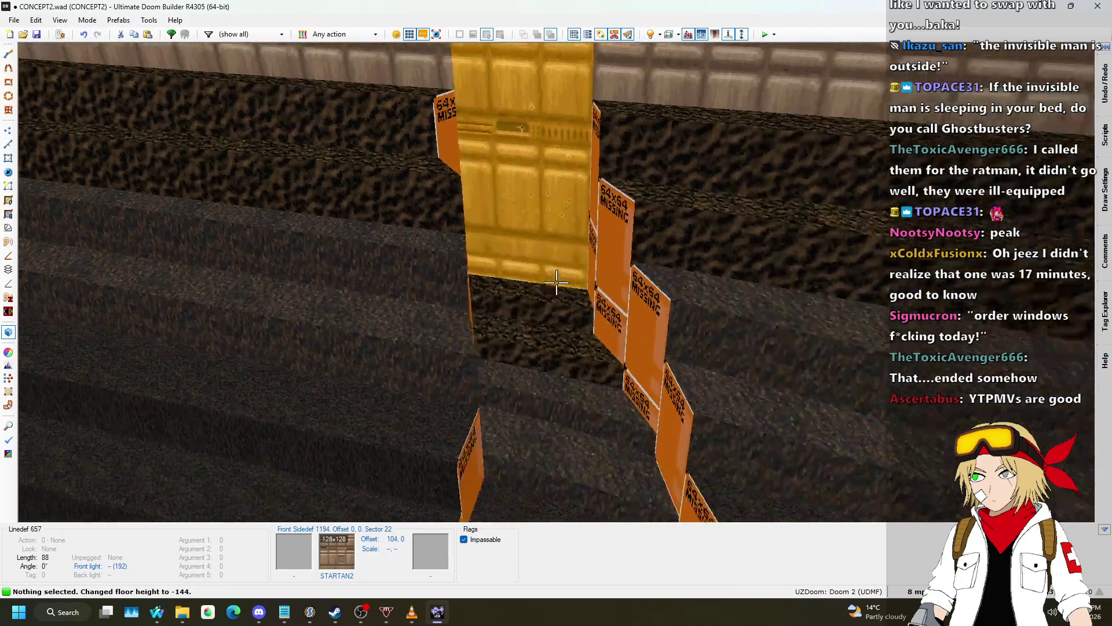
key(v)
scroll(555, 287, down, 1)
scroll(569, 293, up, 5)
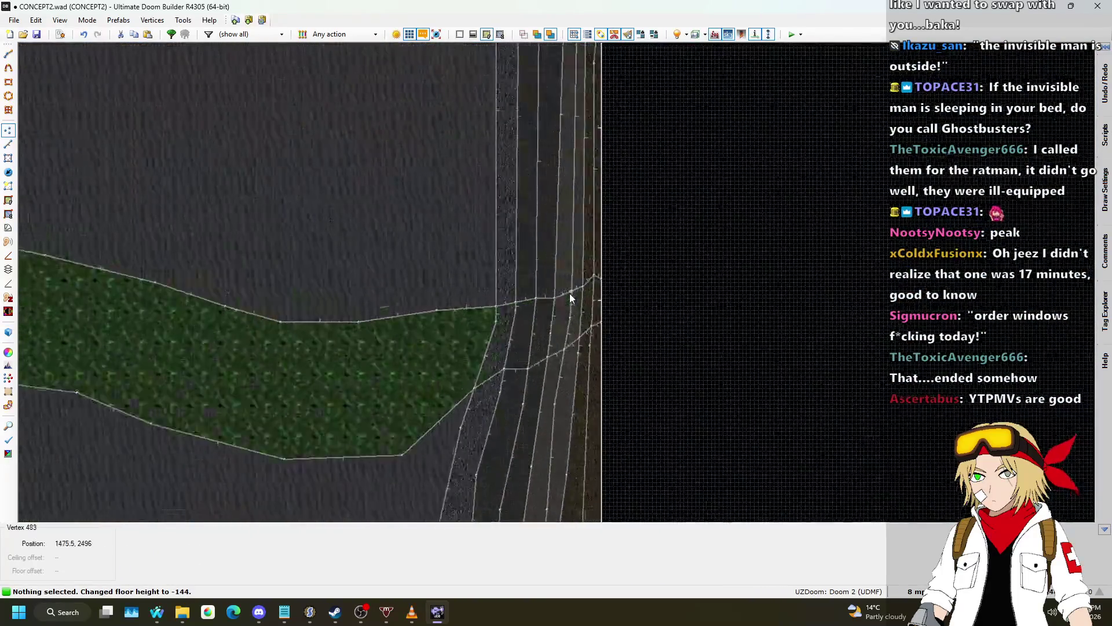
- Drag four vertices of the stream's upper bank upward to even the edge
click(7, 143)
click(8, 131)
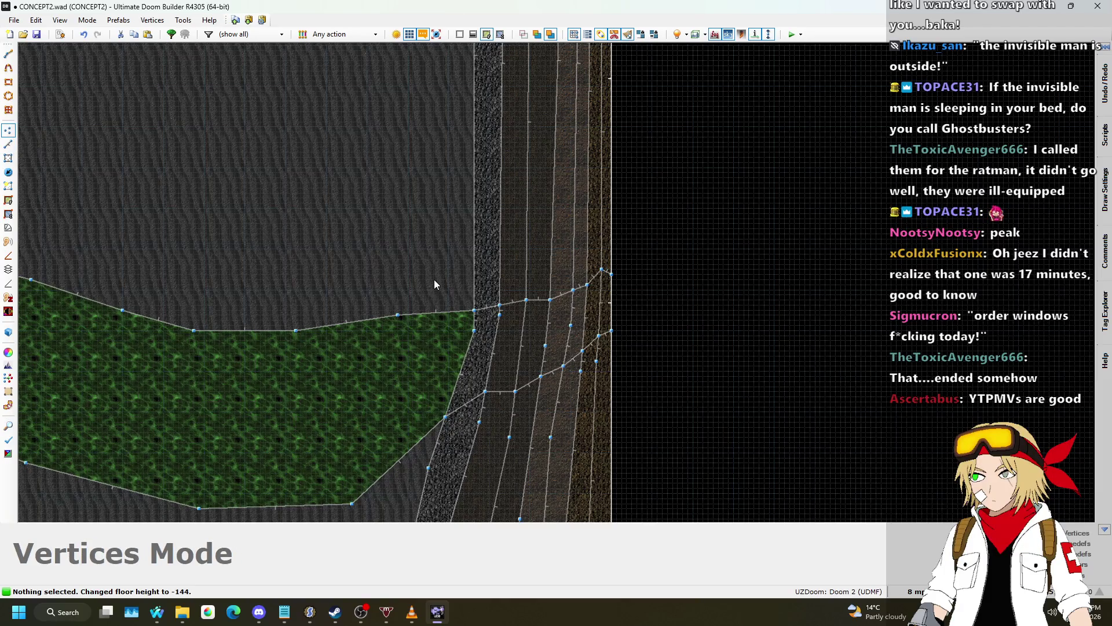
scroll(504, 275, up, 3)
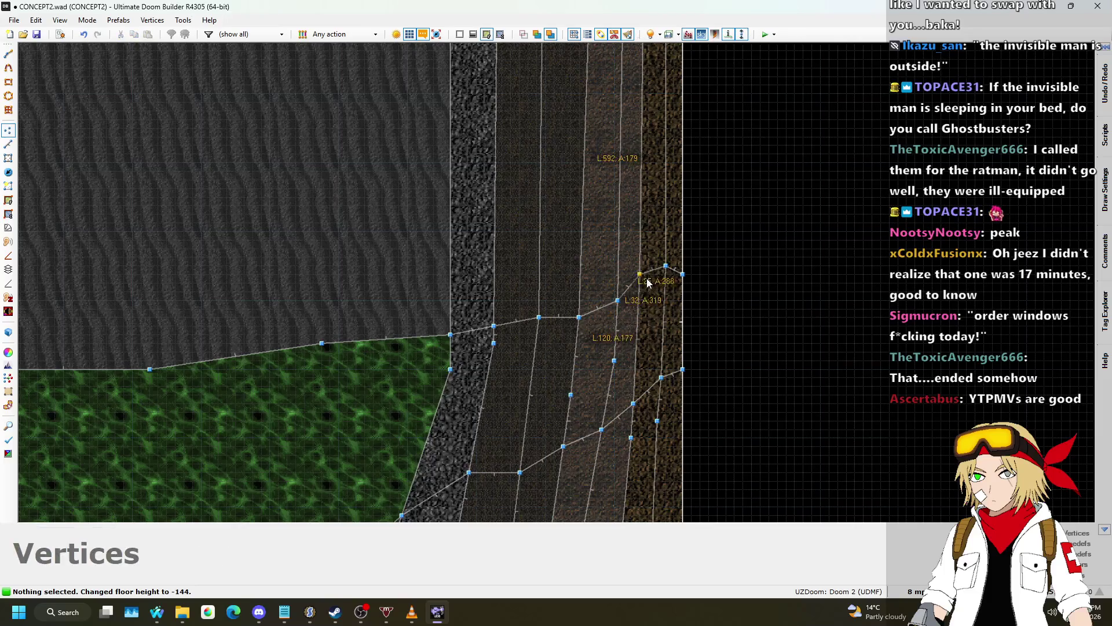
drag(617, 301, 614, 240)
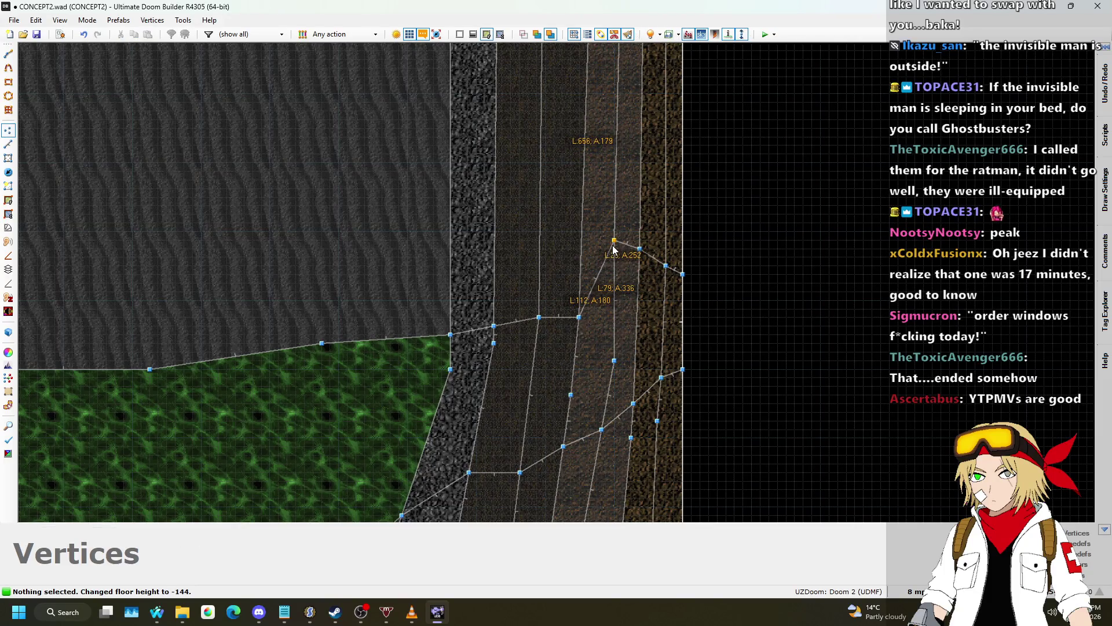
mouse_move(580, 317)
mouse_down()
mouse_move(547, 281)
mouse_move(556, 237)
mouse_move(528, 216)
mouse_move(537, 234)
mouse_up()
drag(496, 321, 496, 218)
drag(451, 332, 455, 211)
scroll(792, 264, down, 4)
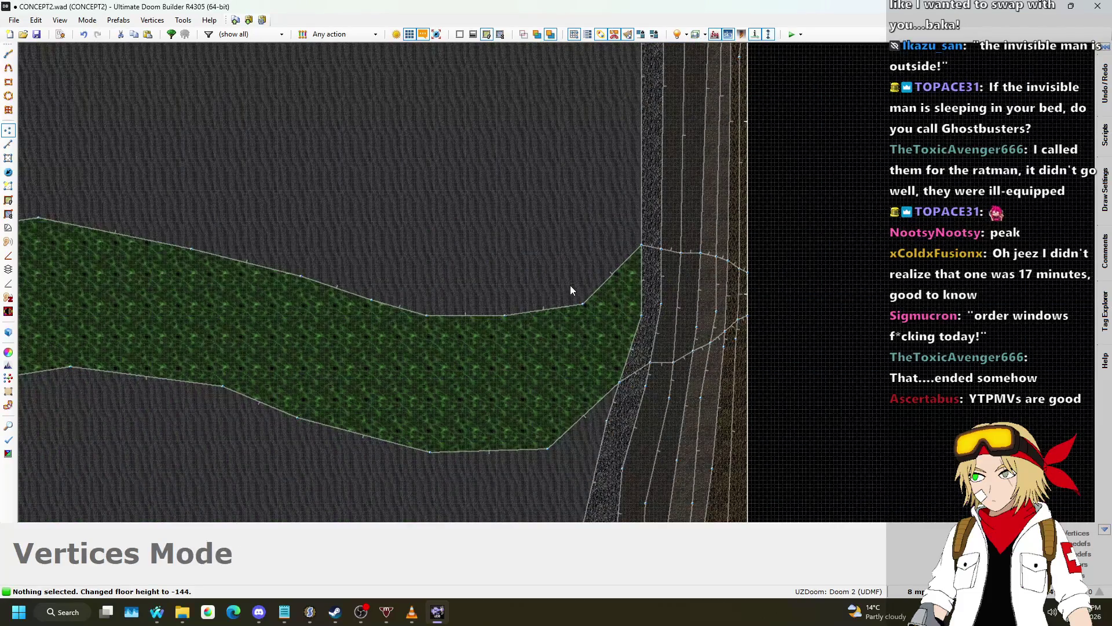
- Pull the notch and left-bank vertices up-left to widen and smooth the channel curve
mouse_move(582, 303)
mouse_down()
mouse_move(575, 250)
mouse_move(512, 318)
mouse_move(488, 260)
mouse_up()
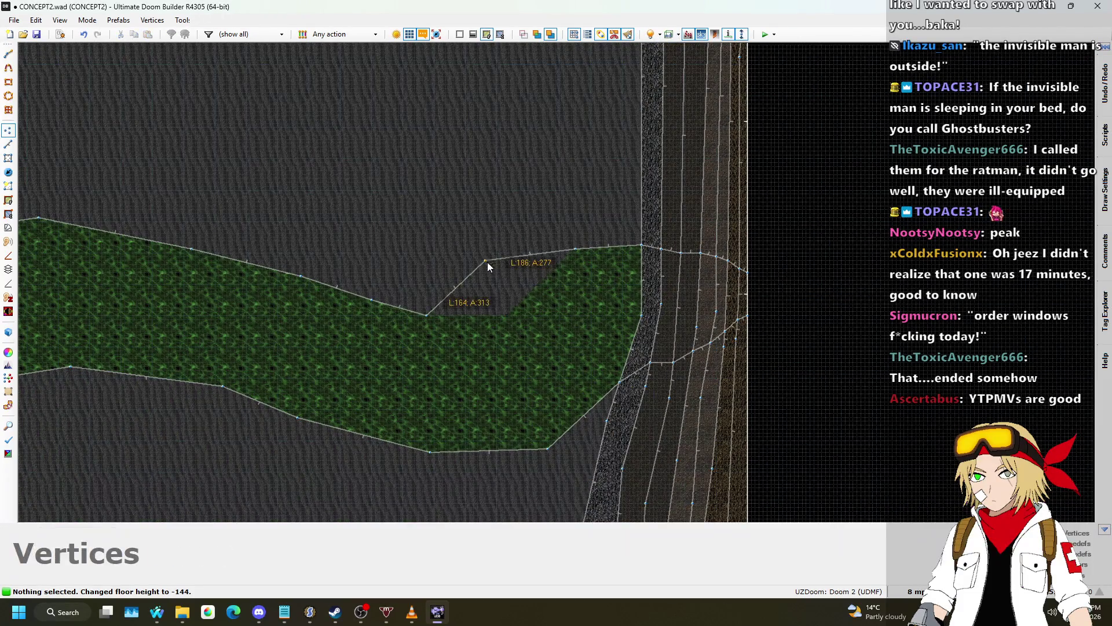
mouse_move(428, 315)
mouse_down()
mouse_move(405, 267)
mouse_move(373, 275)
mouse_move(360, 251)
mouse_up()
drag(302, 282, 290, 233)
drag(195, 251, 186, 215)
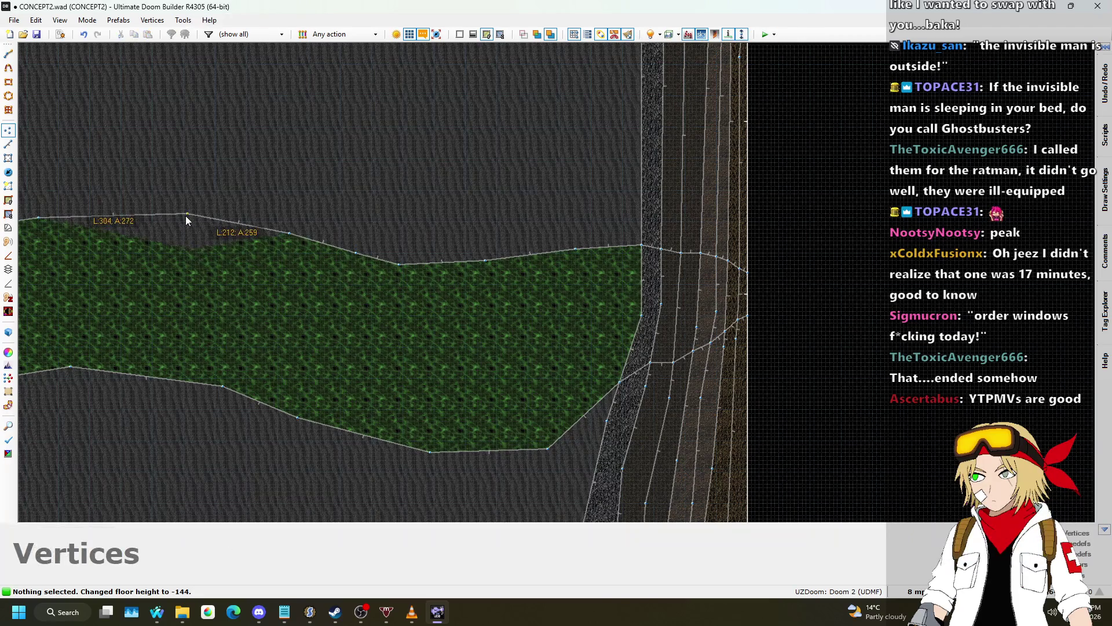
scroll(763, 256, down, 5)
scroll(719, 258, up, 5)
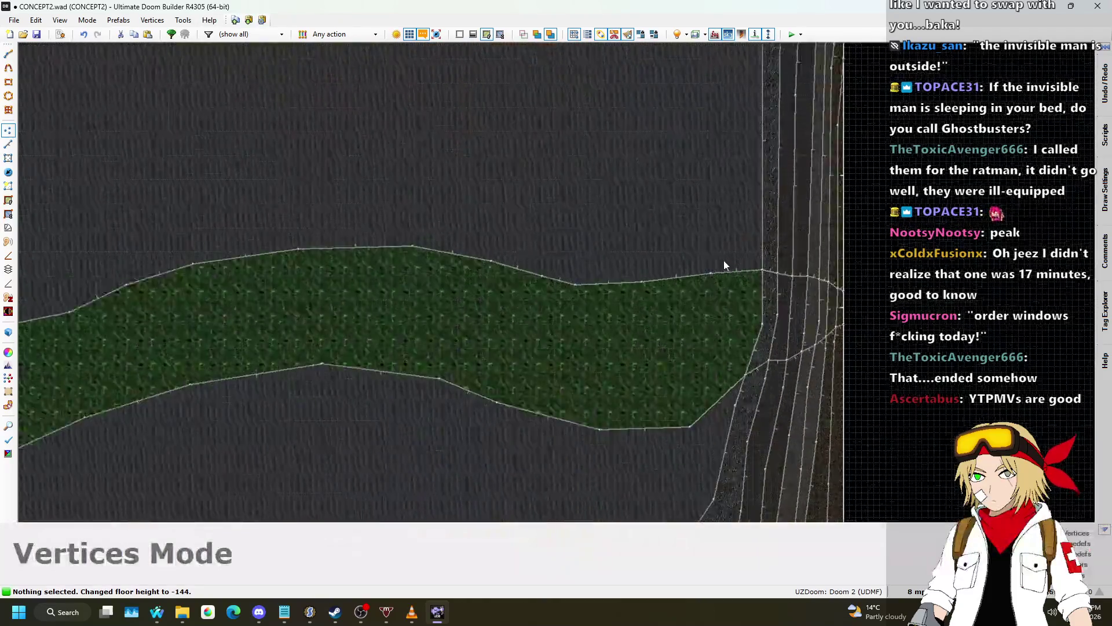
- Paste RROCK03 onto a canyon ledge wall in the 3D view
key(q)
key(s)
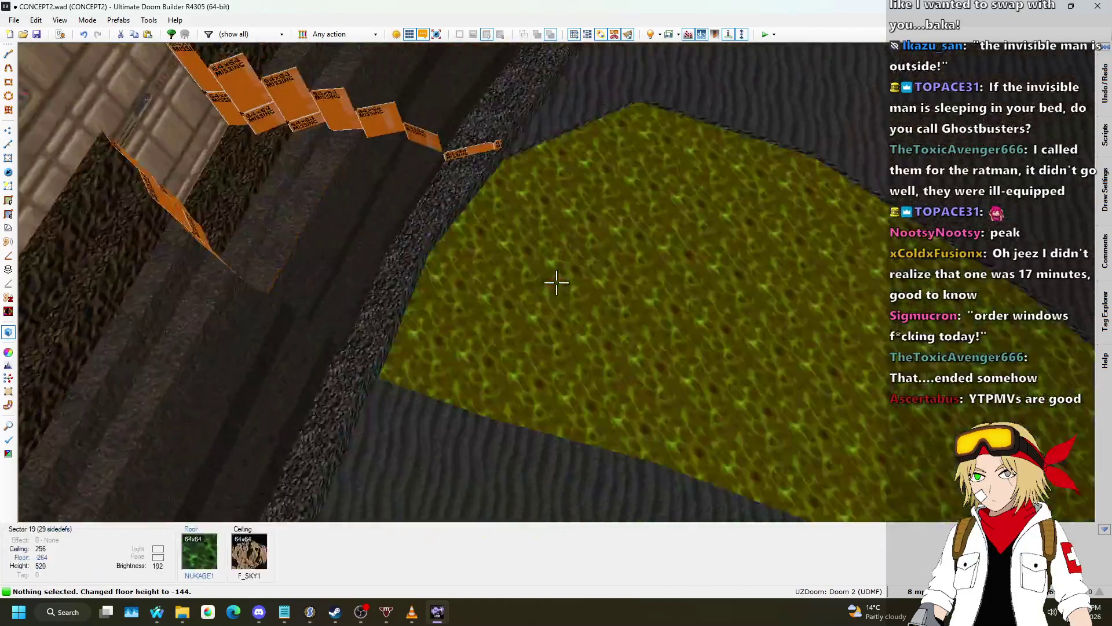
key(w)
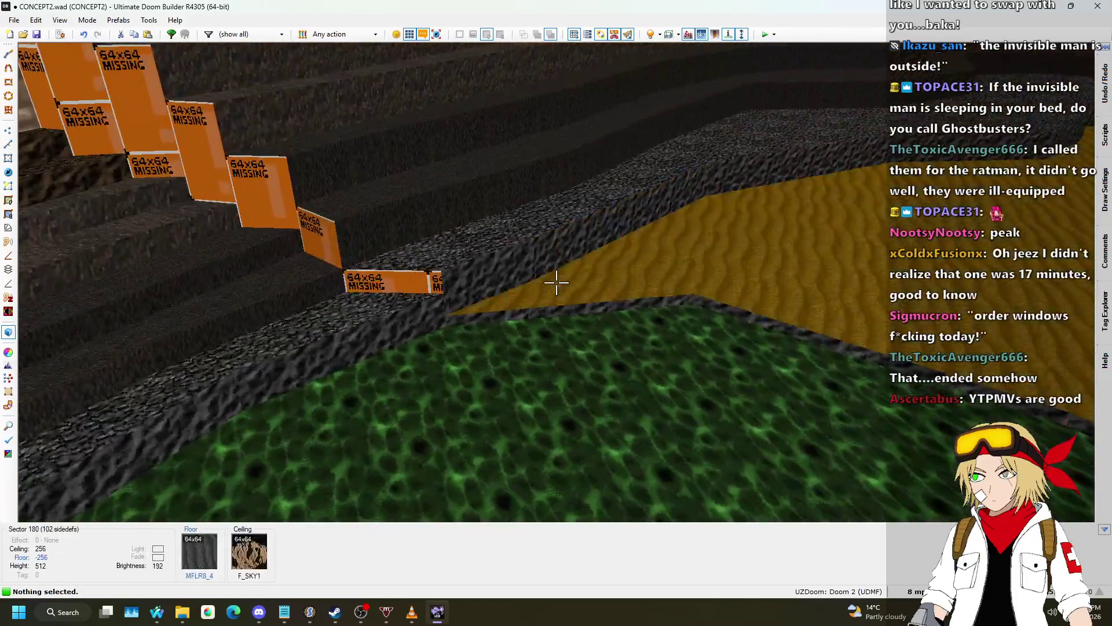
key(ctrl+c)
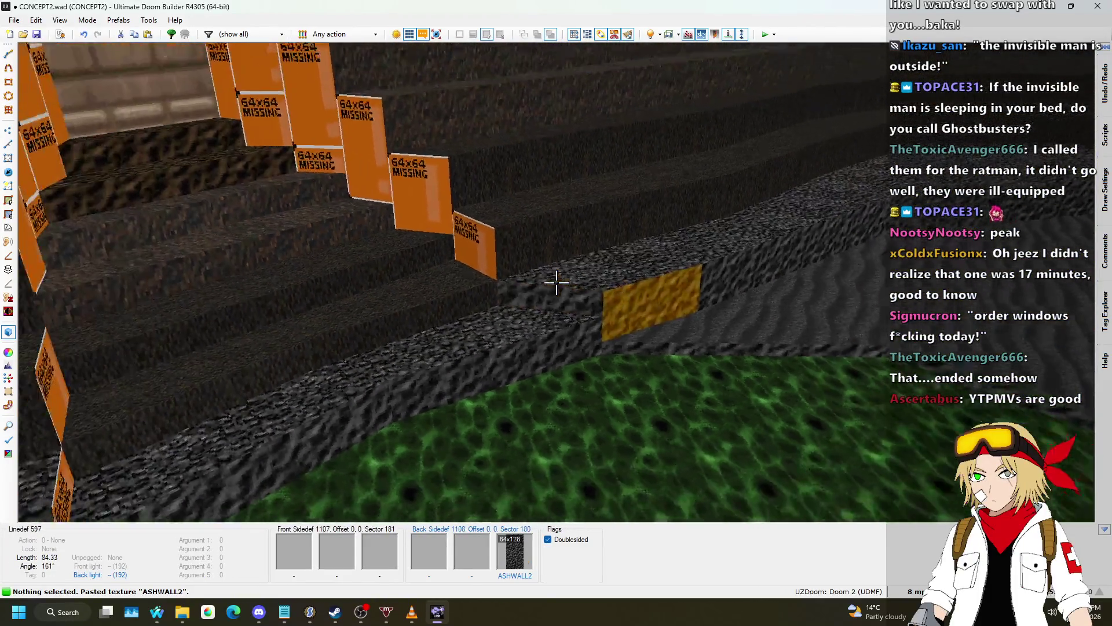
key(ctrl+v)
- Paste MFLR8_2 onto two ledge walls and copy the ASHWALL4 wall texture
key(w)
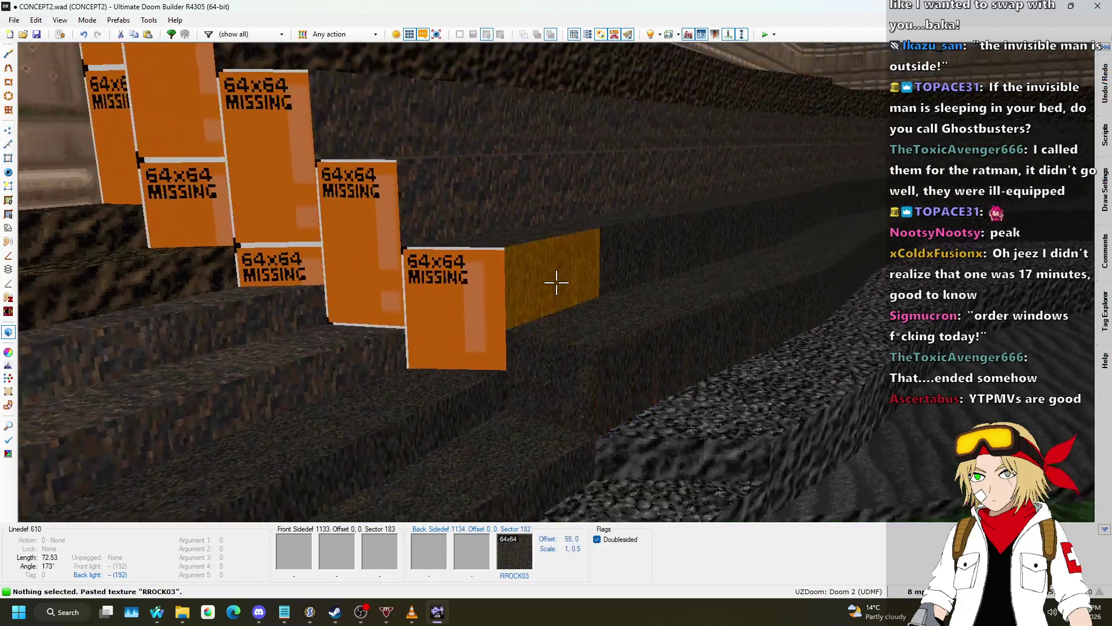
key(s)
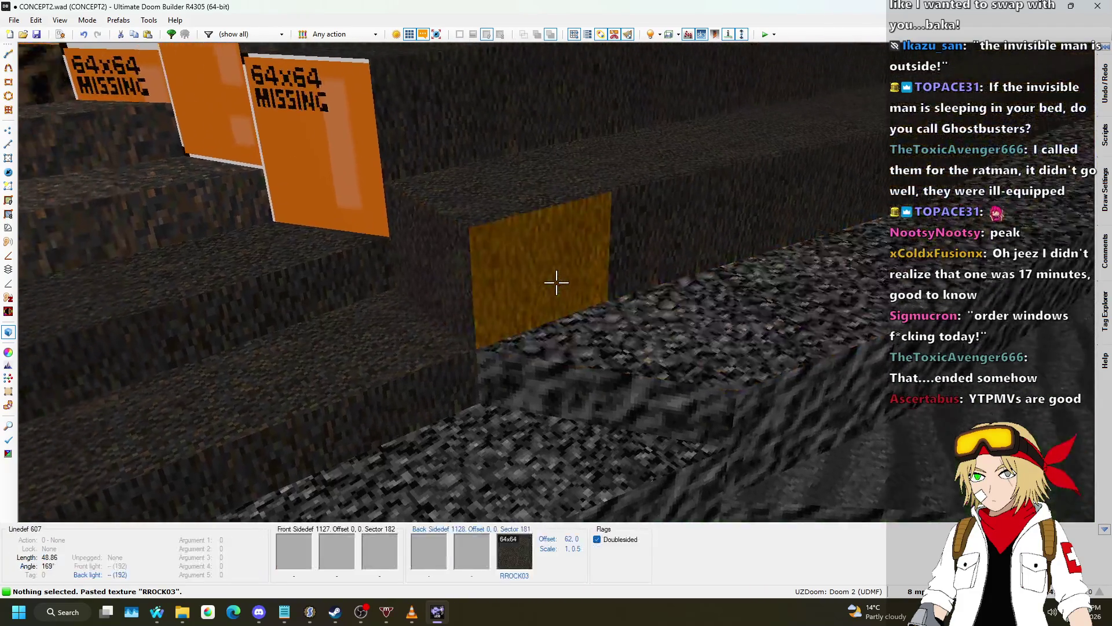
key(w)
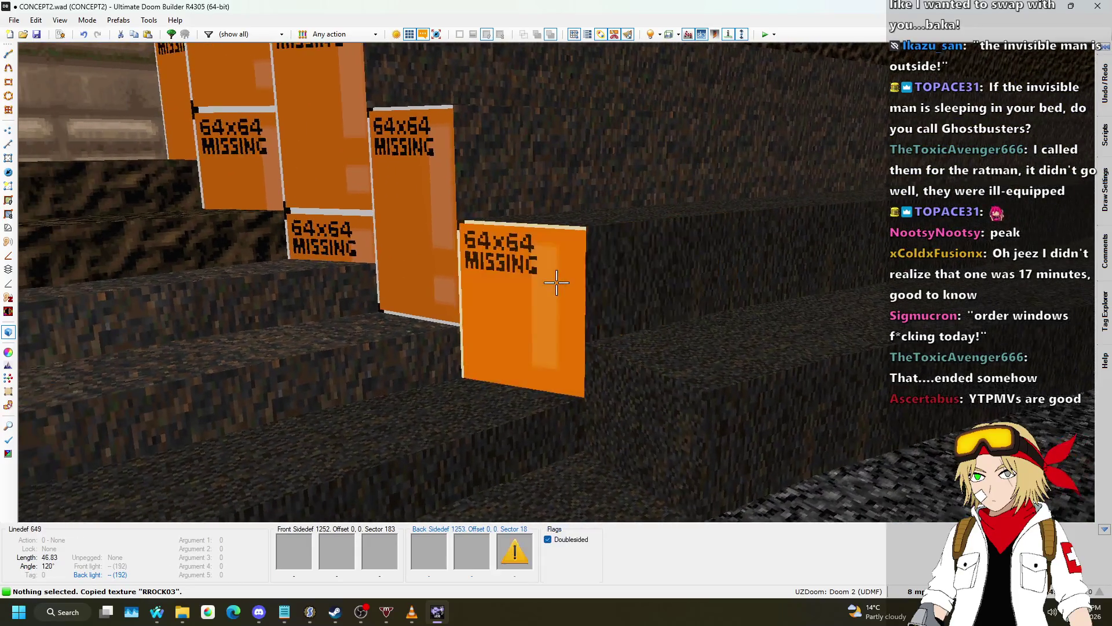
key(ctrl+v)
key(s)
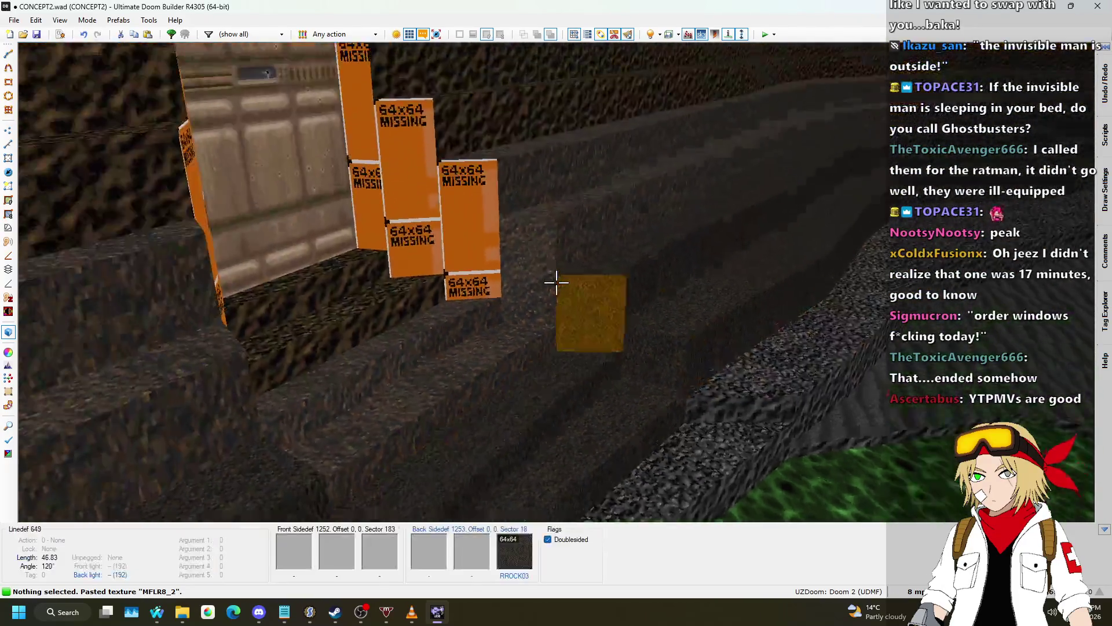
key(ctrl+c)
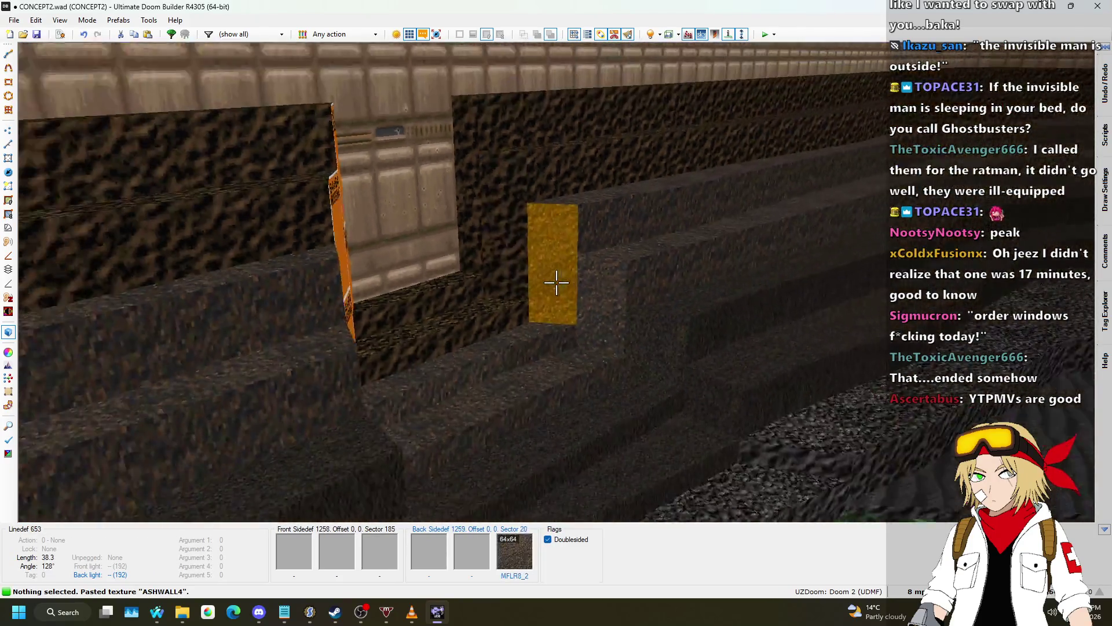
key(s)
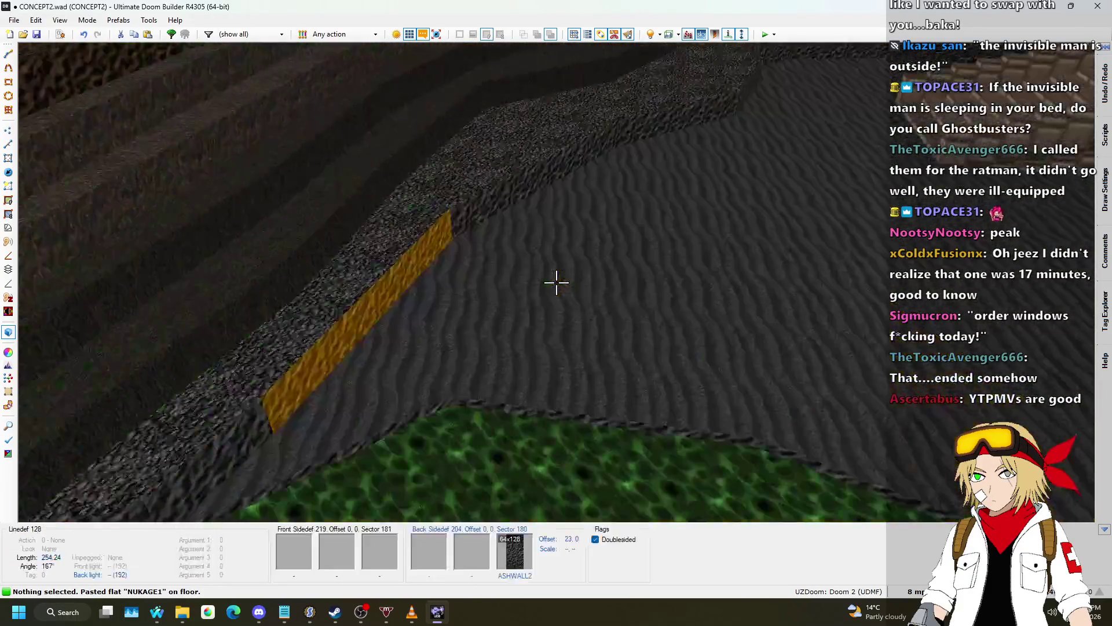
key(w)
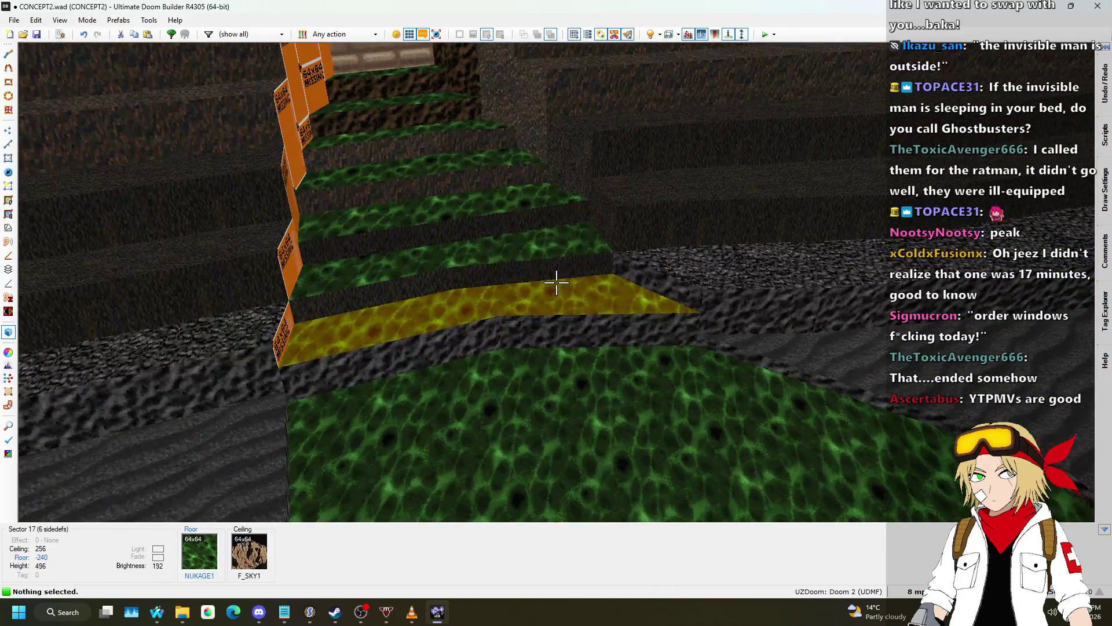
- Select the lowest nukage stair step floors, deselecting a door wall picked by mistake
scroll(556, 283, down, 1)
key(s)
click(556, 283)
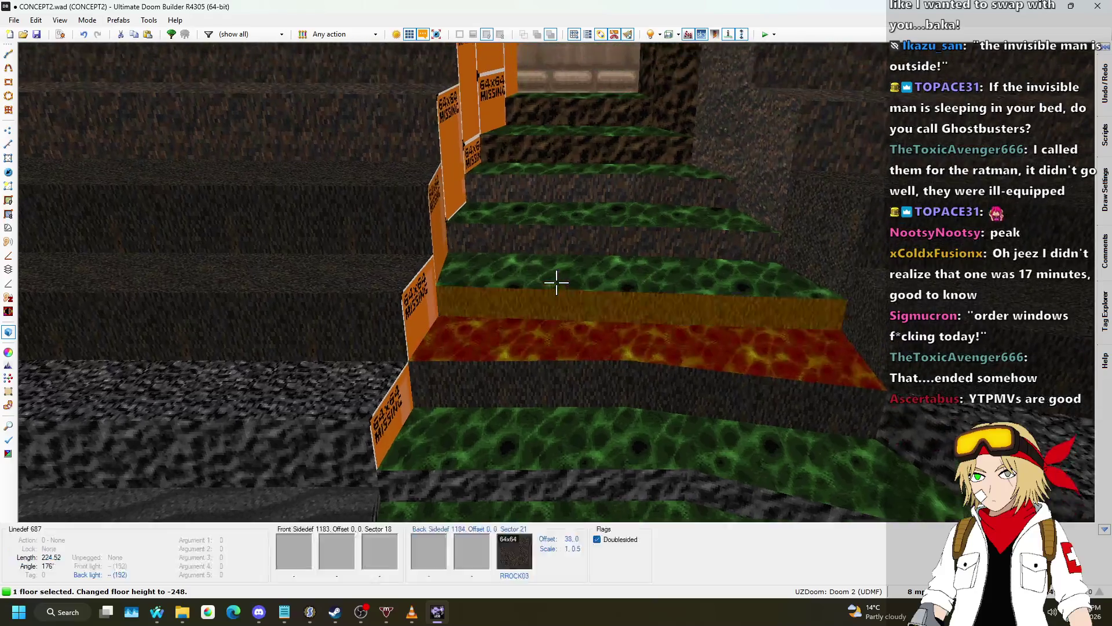
click(557, 283)
click(556, 283)
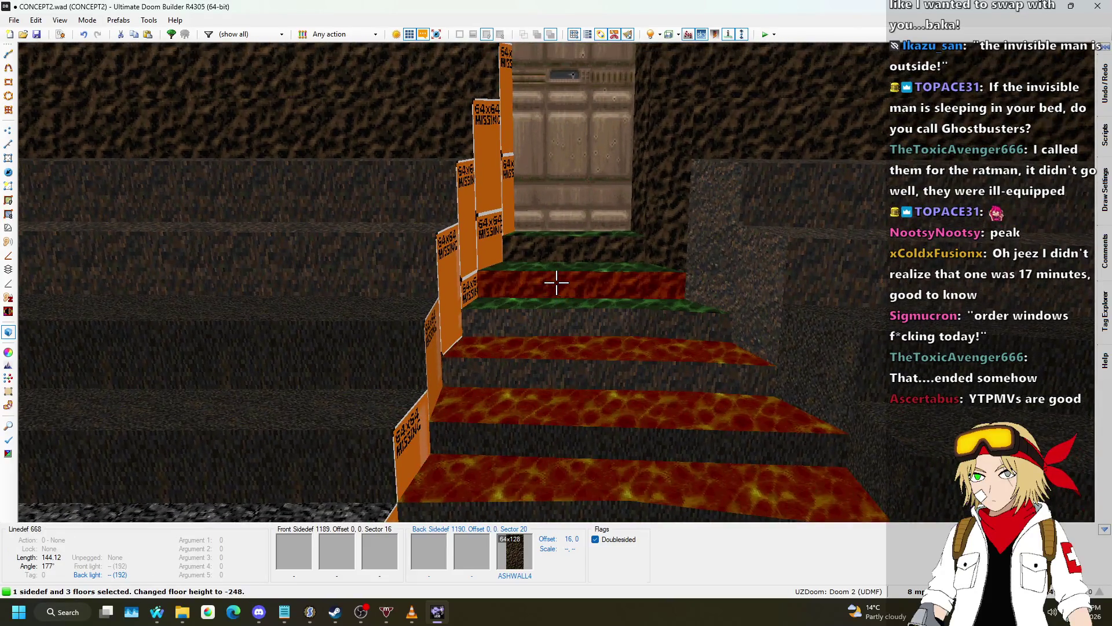
key(w)
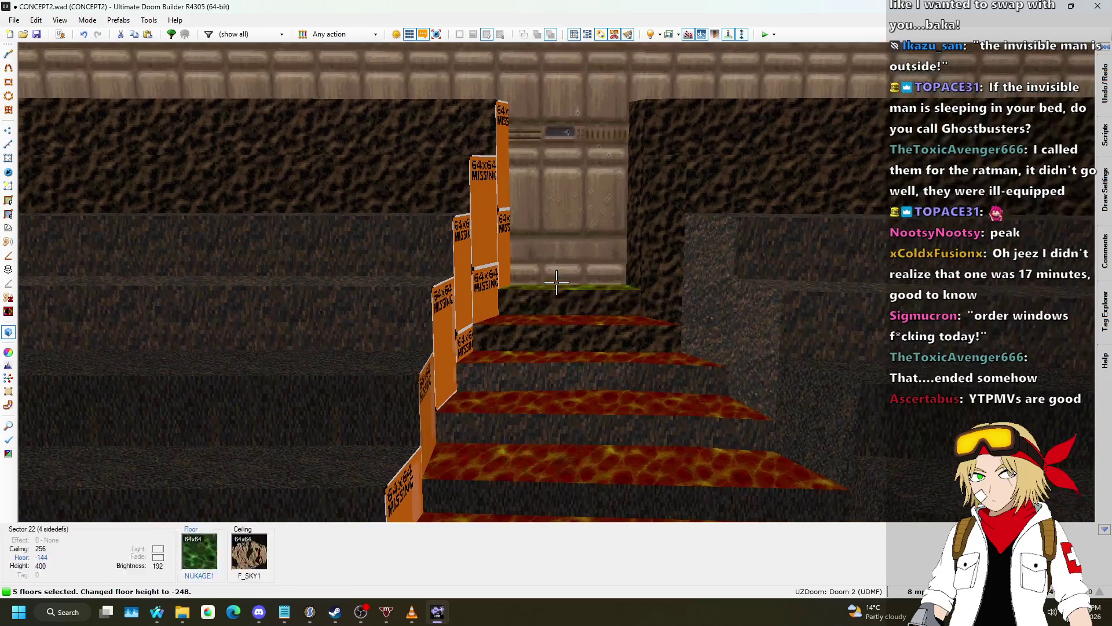
click(556, 283)
click(556, 283)
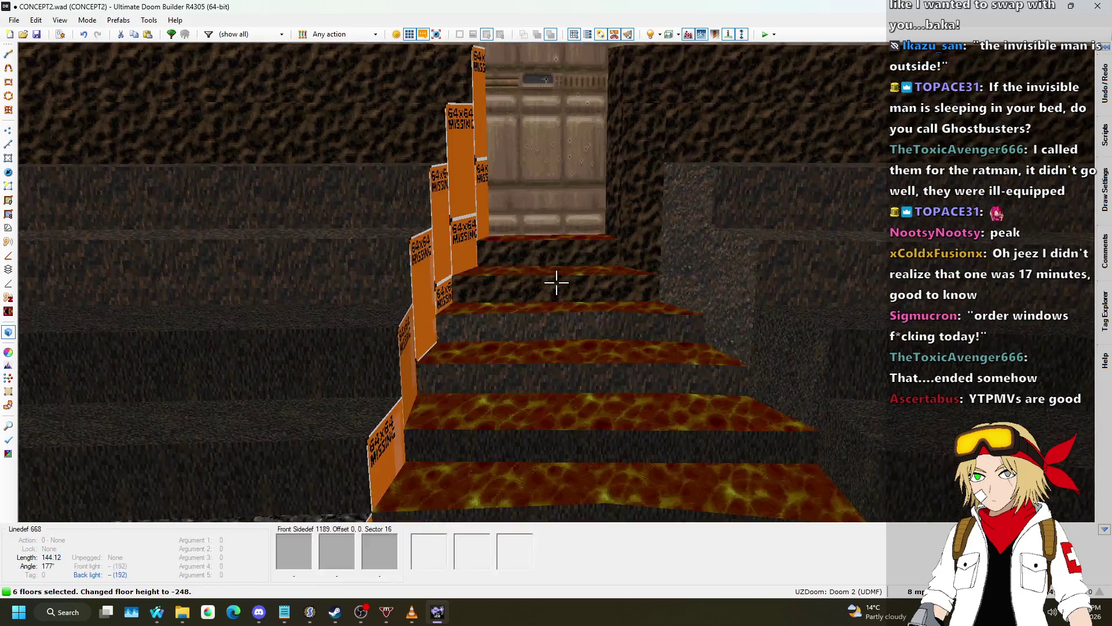
- Adjust the step floor heights with the mouse wheel so the bottom step sits at -248
key(s)
scroll(556, 283, up, 12)
key(w)
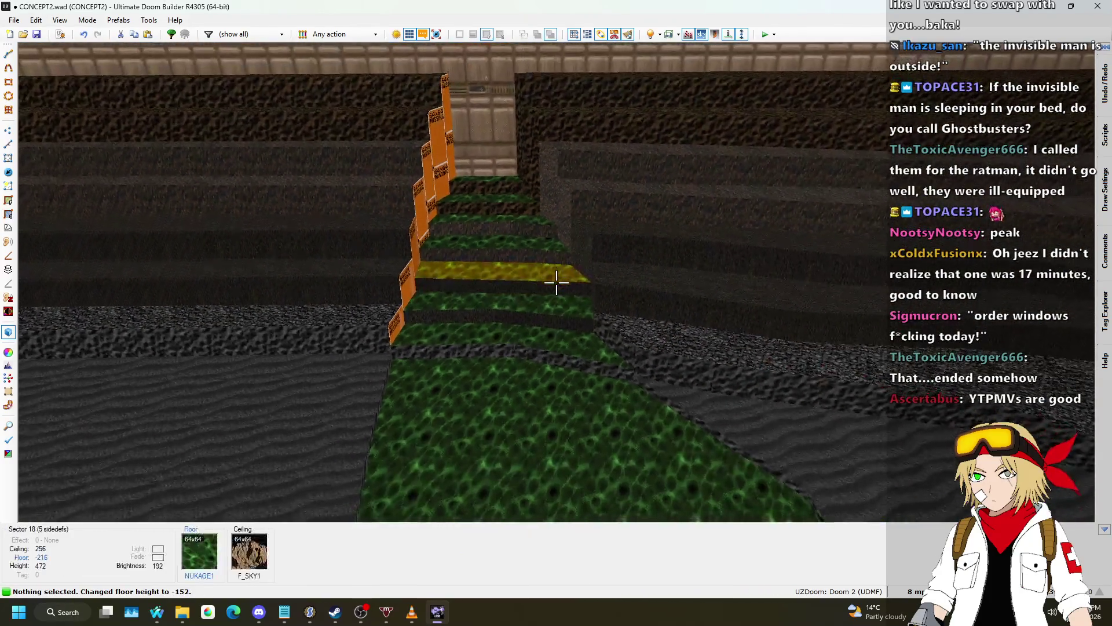
key(d)
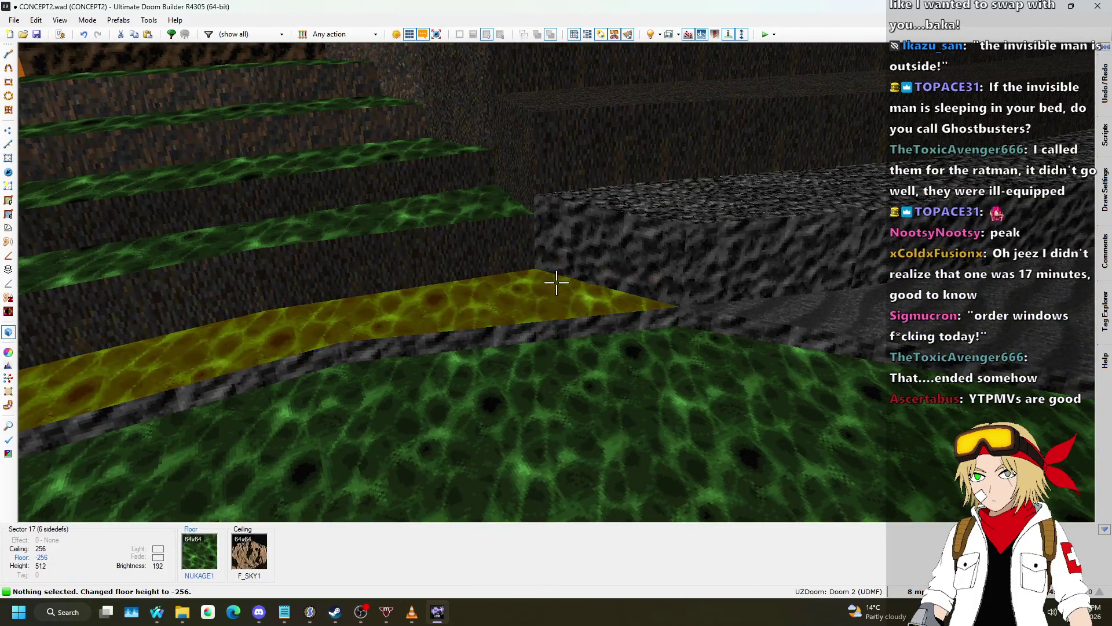
key(a)
scroll(556, 283, up, 1)
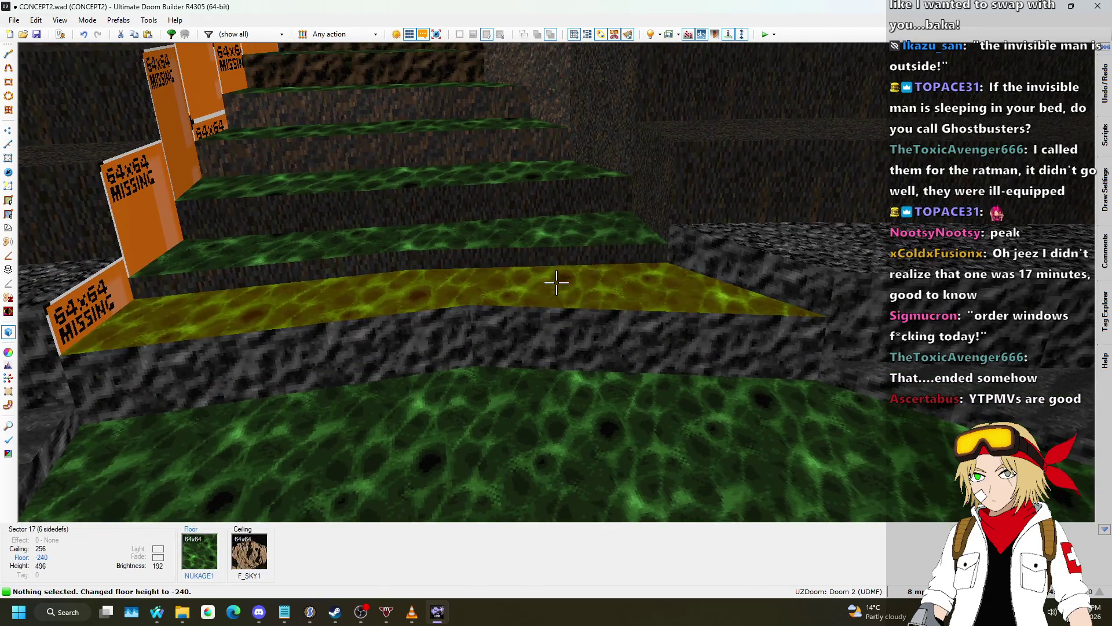
scroll(557, 283, down, 1)
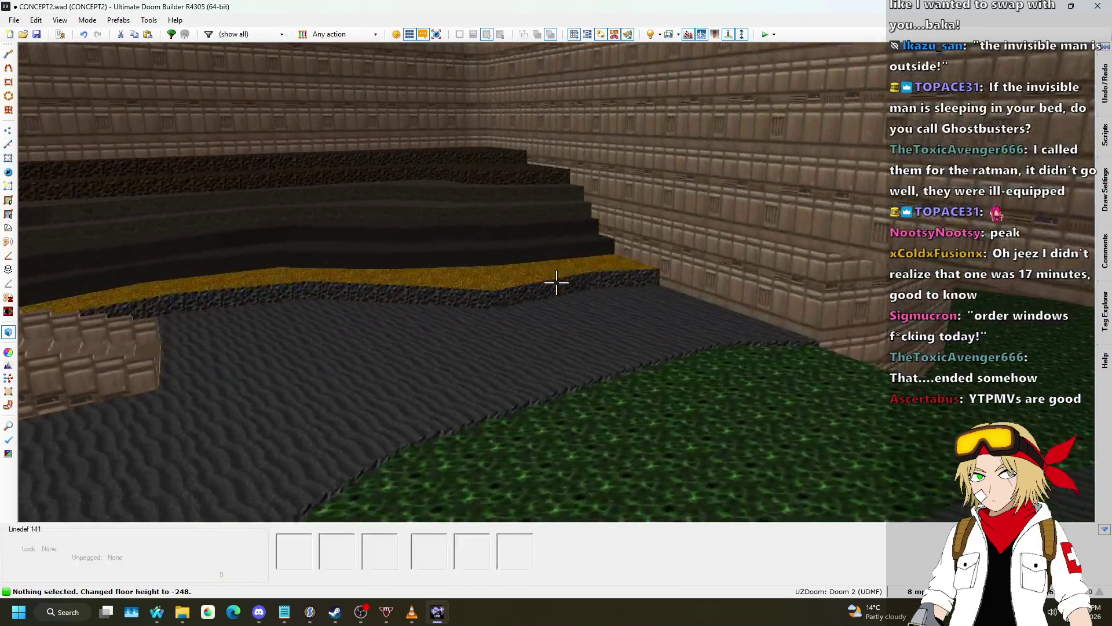
key(w)
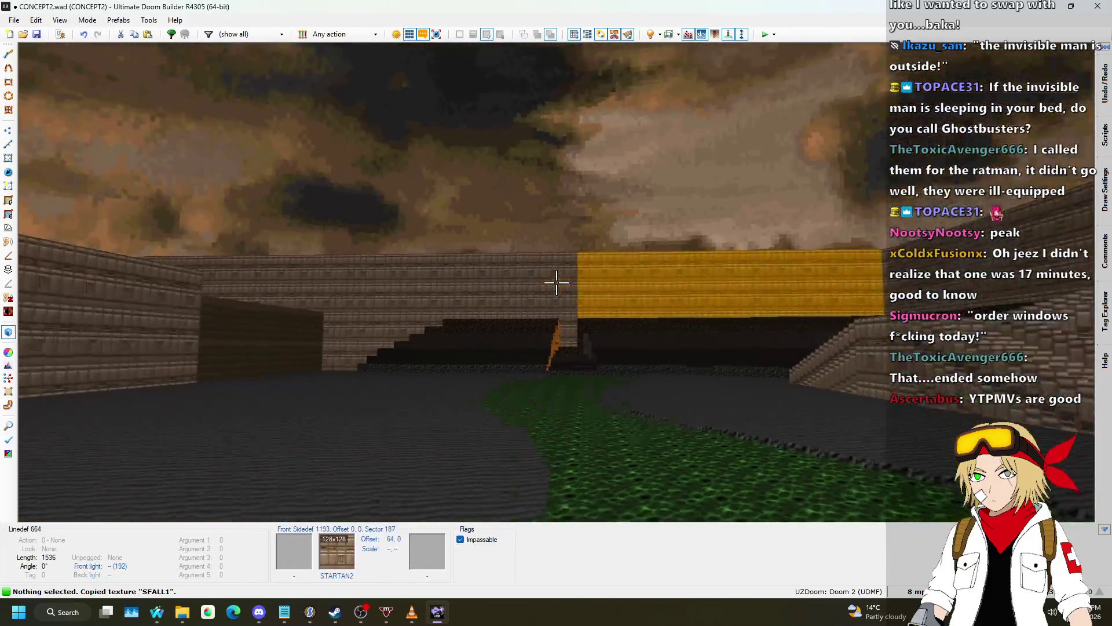
key(w)
key(w)
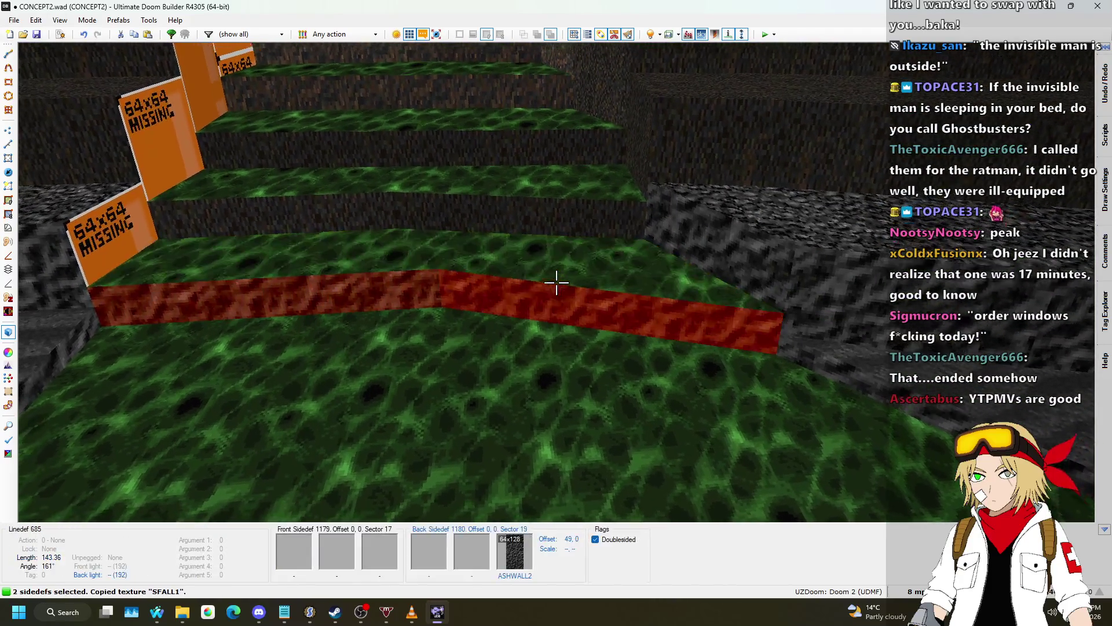
- Select the upper stair risers and paste the SFALL1 slime-fall texture onto them
click(557, 282)
click(556, 282)
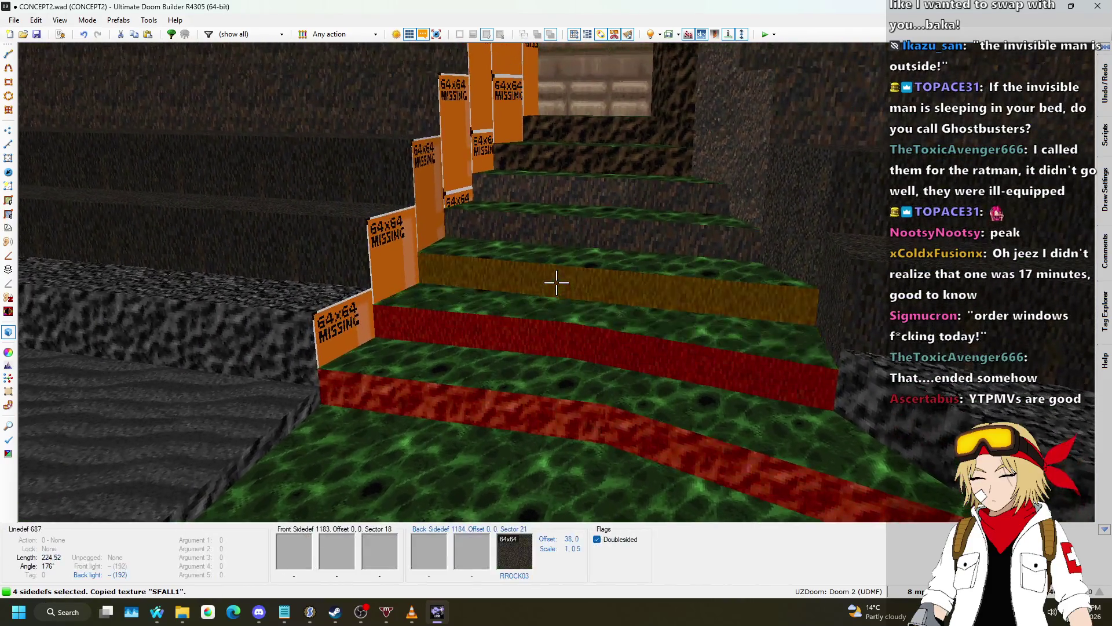
click(556, 282)
key(w)
click(556, 282)
key(w)
click(556, 282)
click(556, 283)
key(ctrl+v)
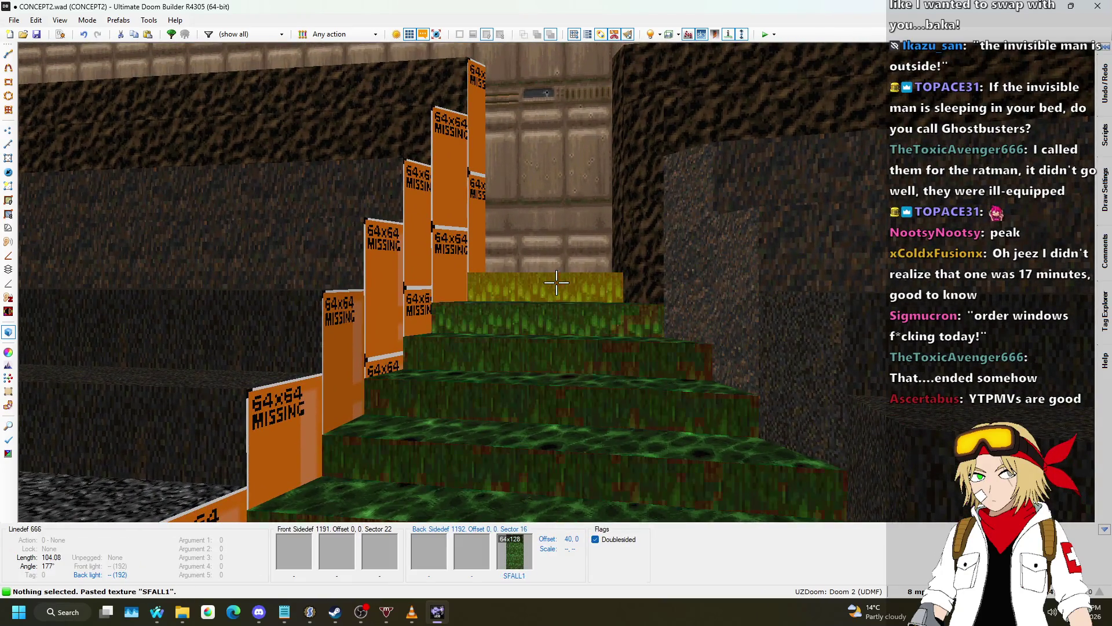
key(ctrl+v)
key(w)
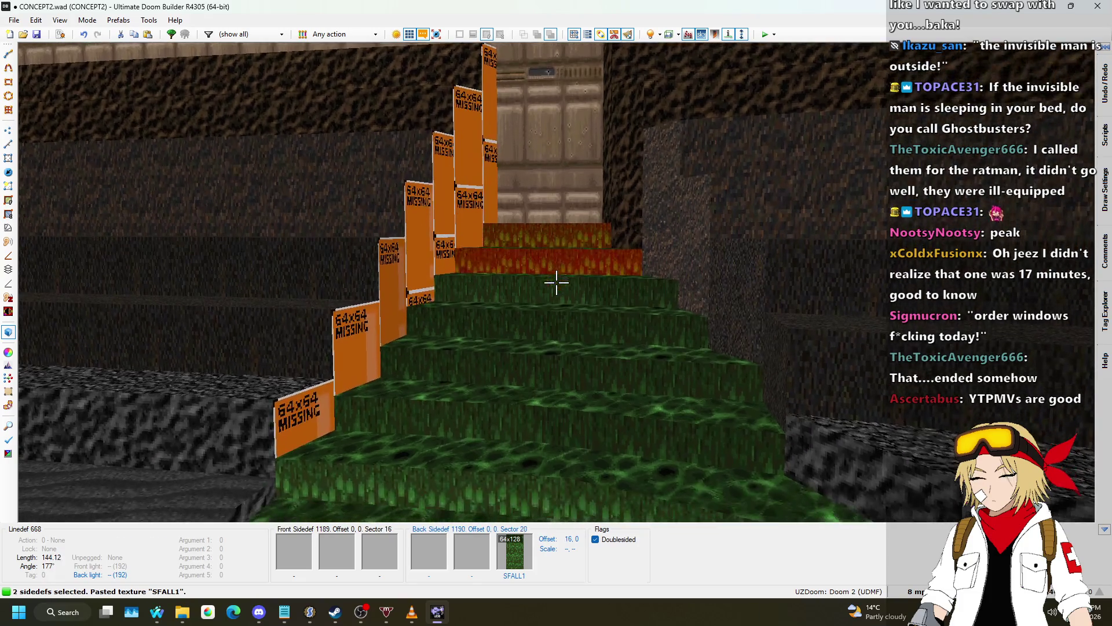
- Add the lower risers down to the stream, drop the nukage floor, and open their line properties
key(s)
click(556, 283)
click(556, 282)
click(556, 282)
key(s)
click(556, 282)
click(556, 282)
click(556, 282)
click(556, 282)
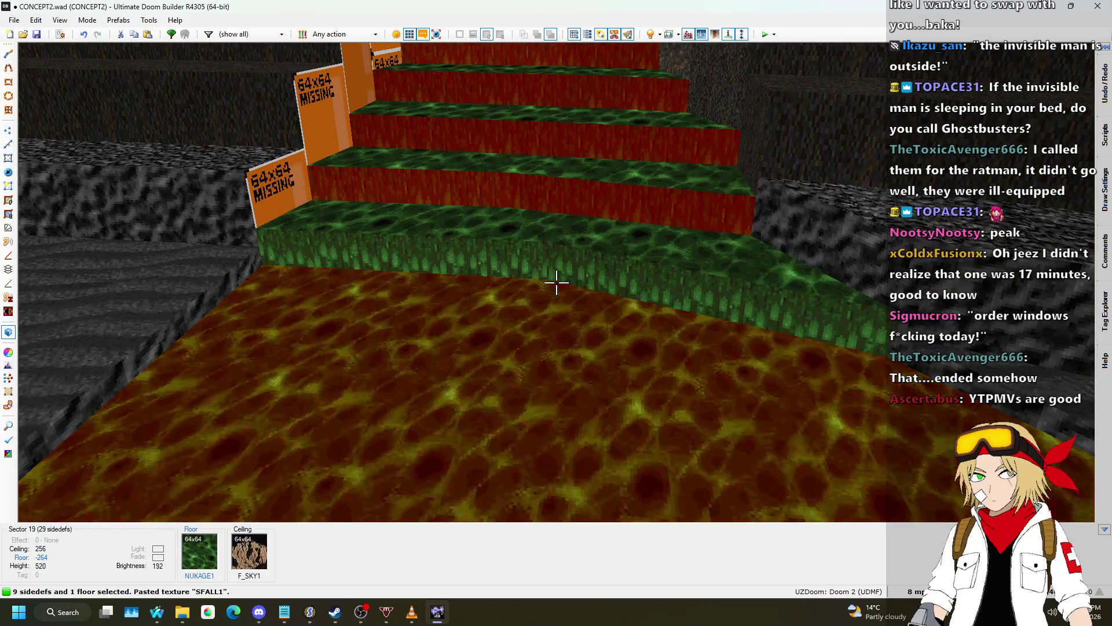
click(556, 282)
key(w)
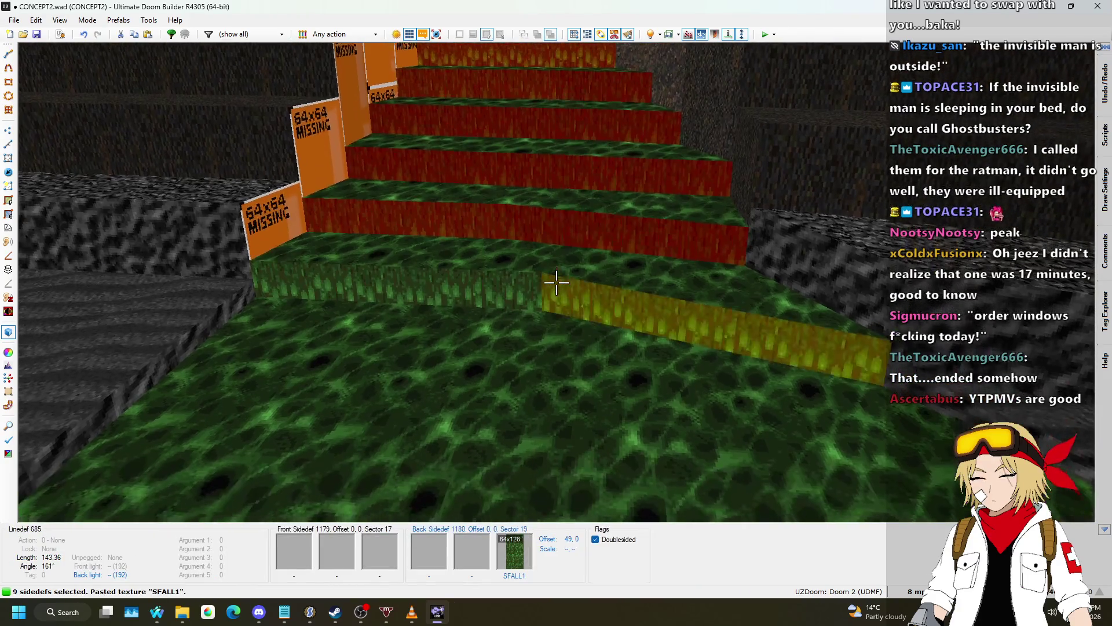
click(556, 282)
key(s)
click(556, 283)
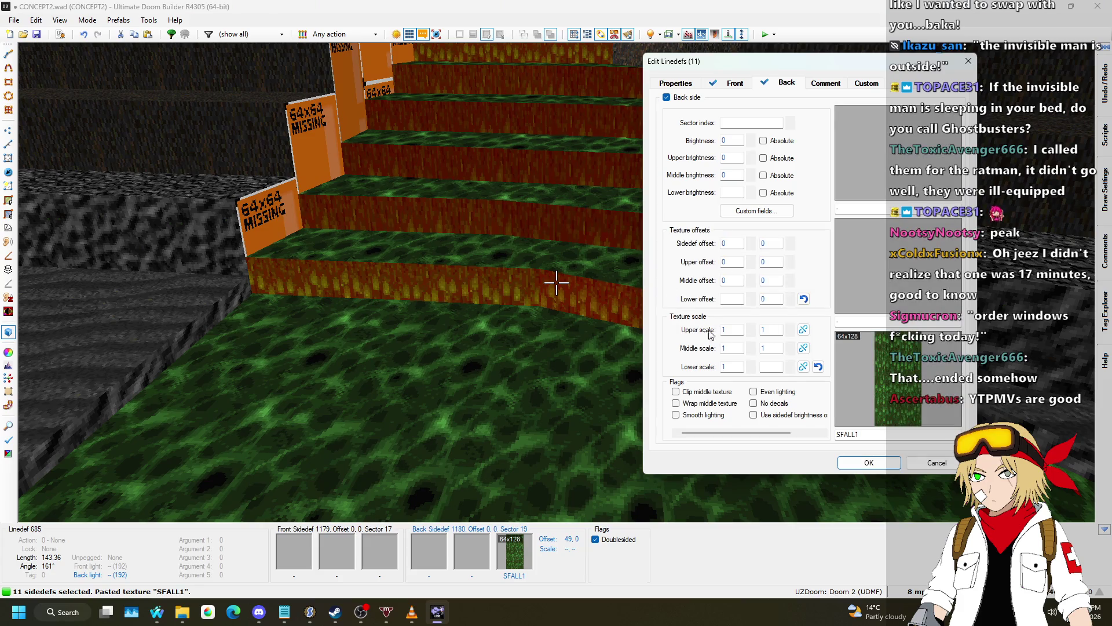
- Zero the risers' lower offset, then give two side wall pieces lower scale Y 0.5 and brightness -32
click(807, 303)
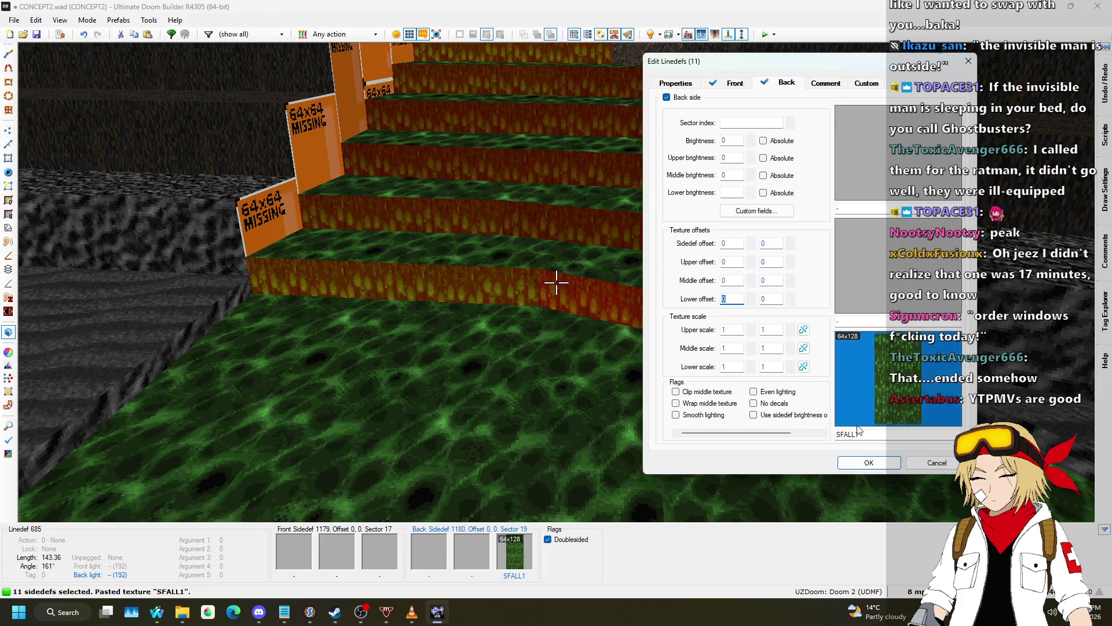
click(876, 461)
key(w)
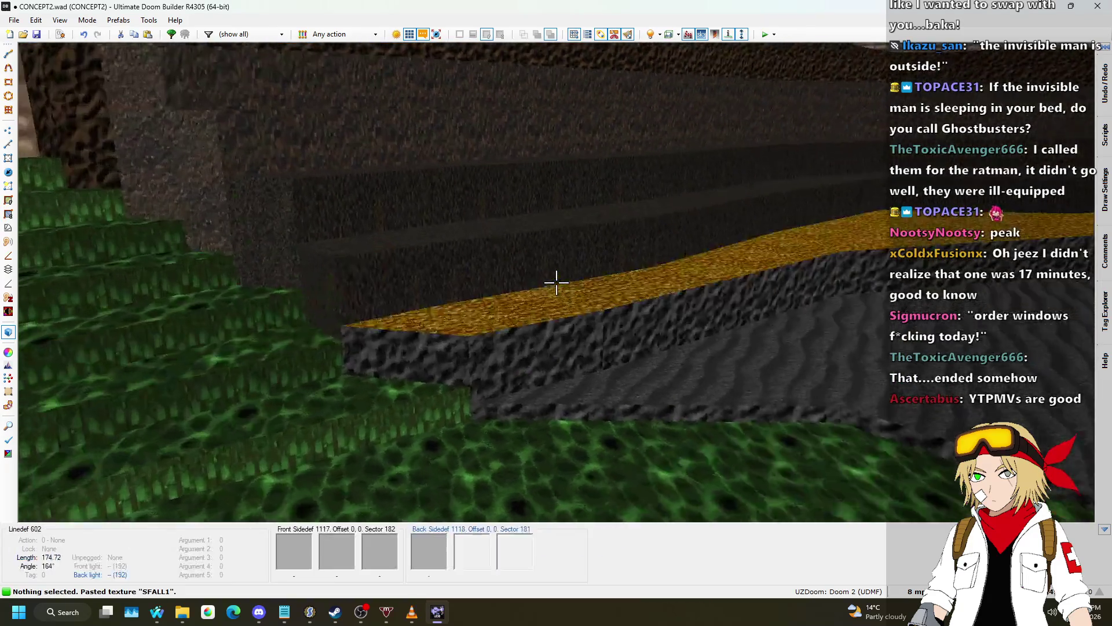
click(556, 282)
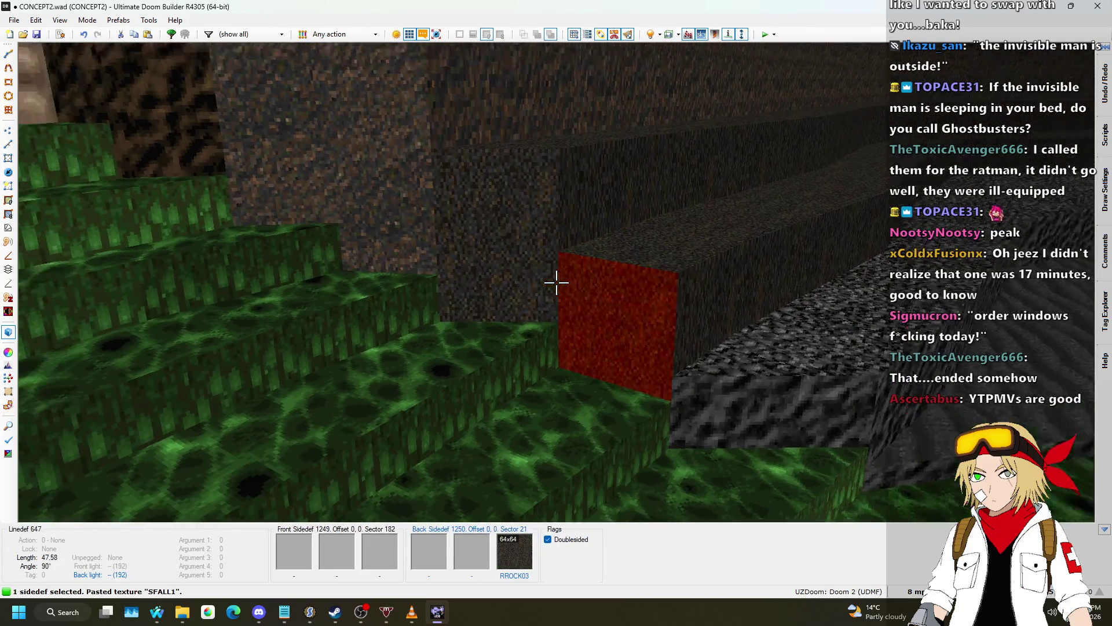
click(557, 282)
right_click(556, 282)
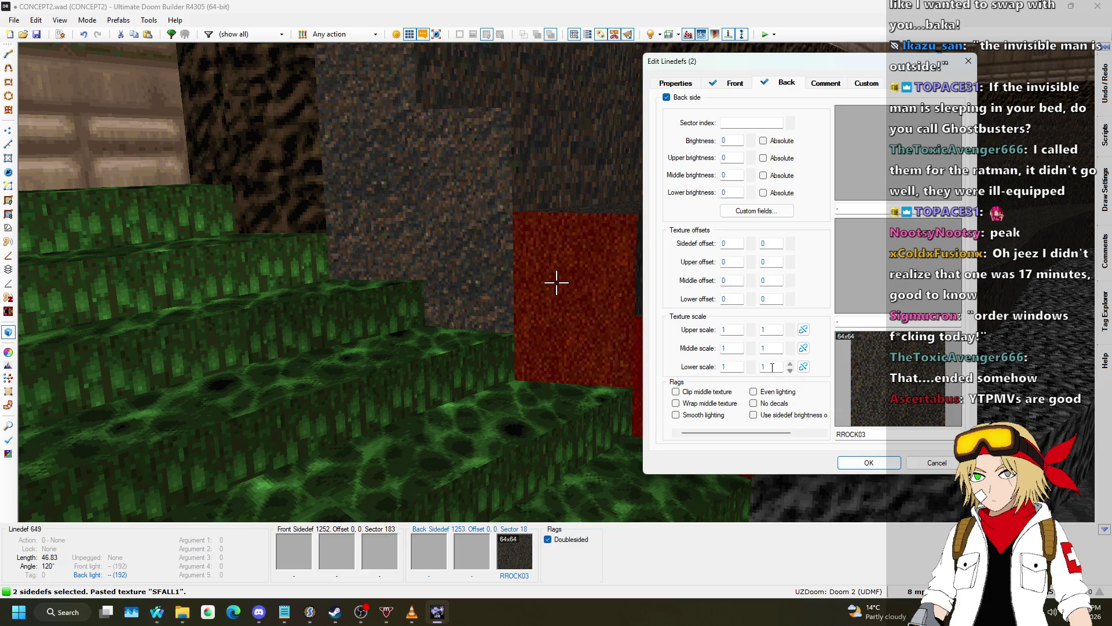
text(0.5)
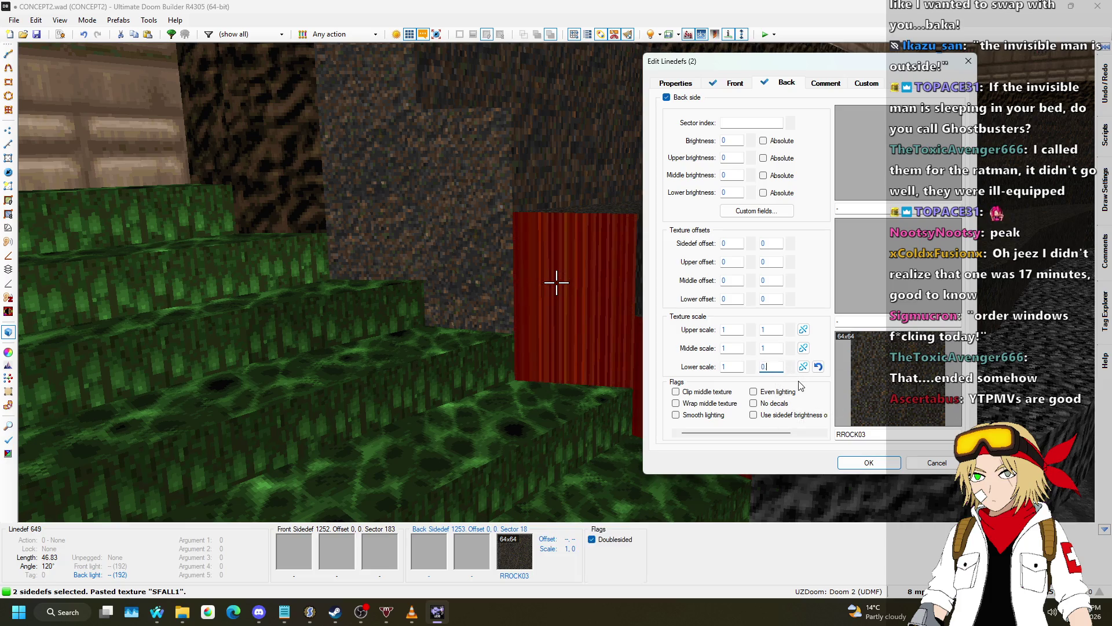
click(751, 197)
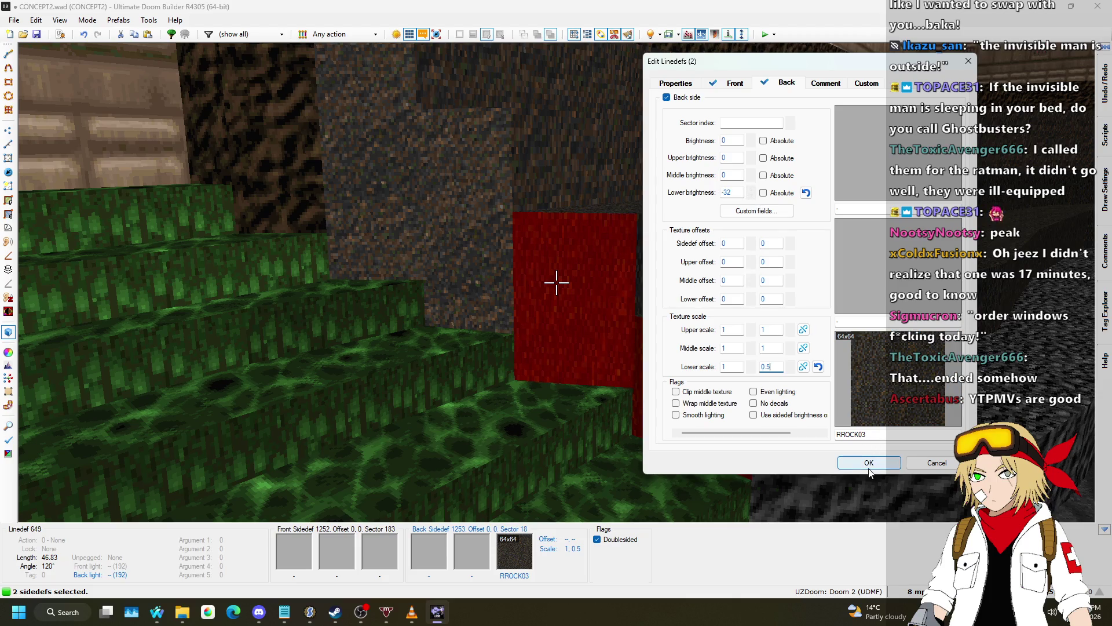
click(869, 466)
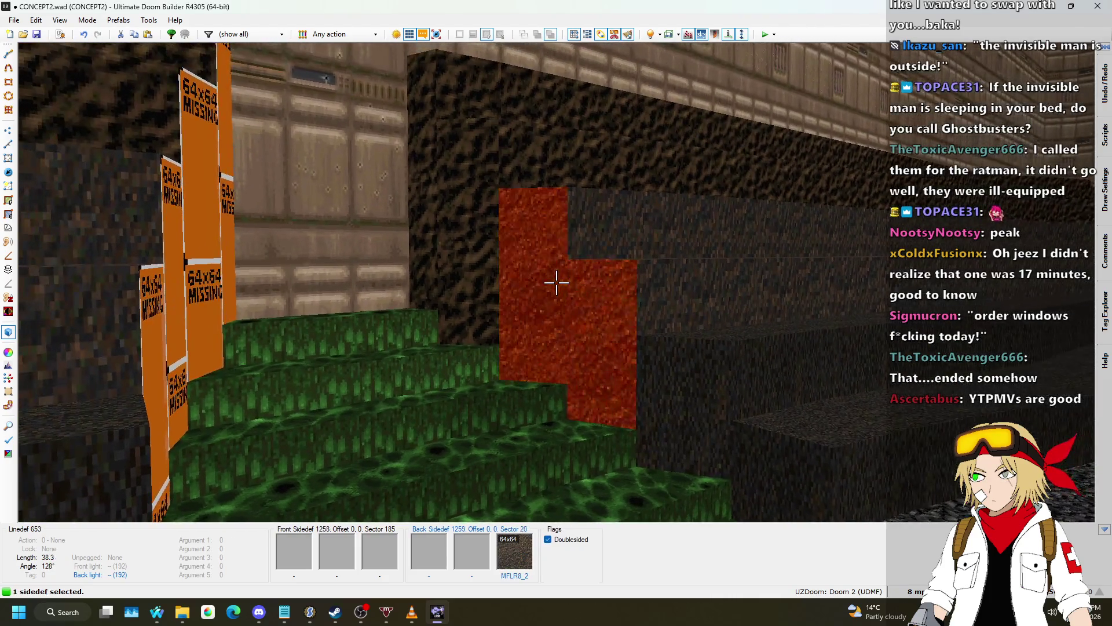
- Apply lower brightness -32 and lower scale Y 0.5 to the next two wall pieces
right_click(556, 282)
click(750, 197)
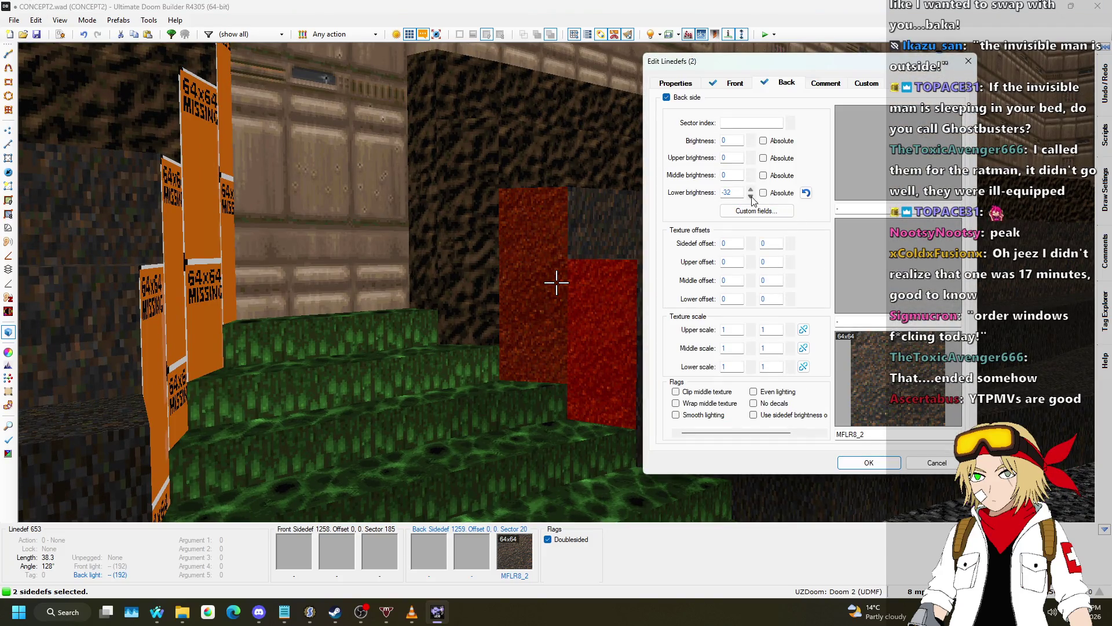
text(0.5)
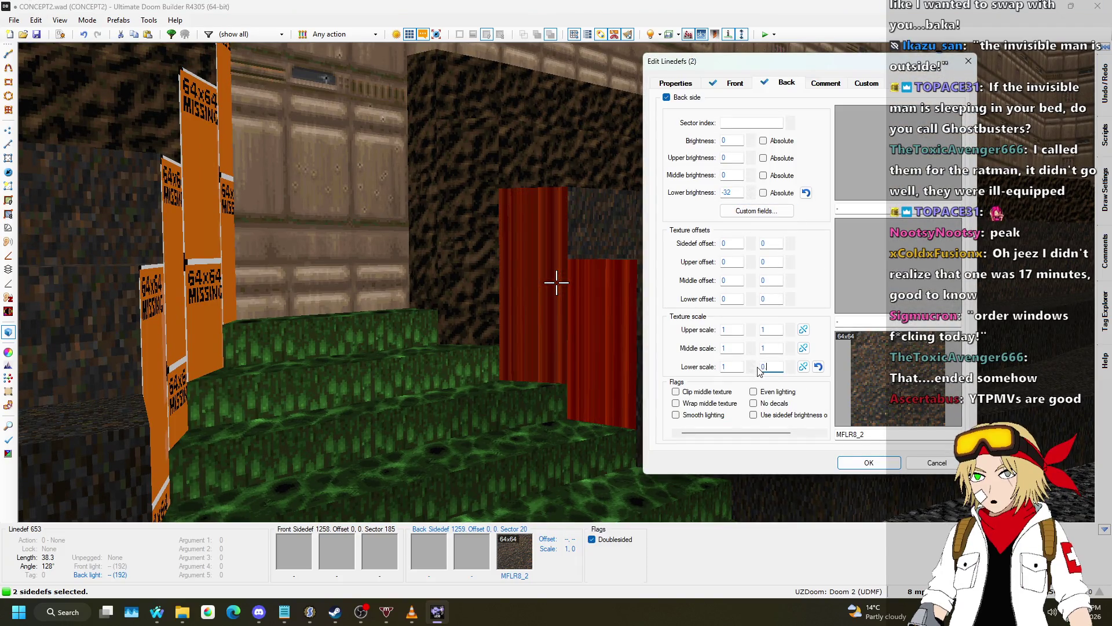
key(Return)
key(w)
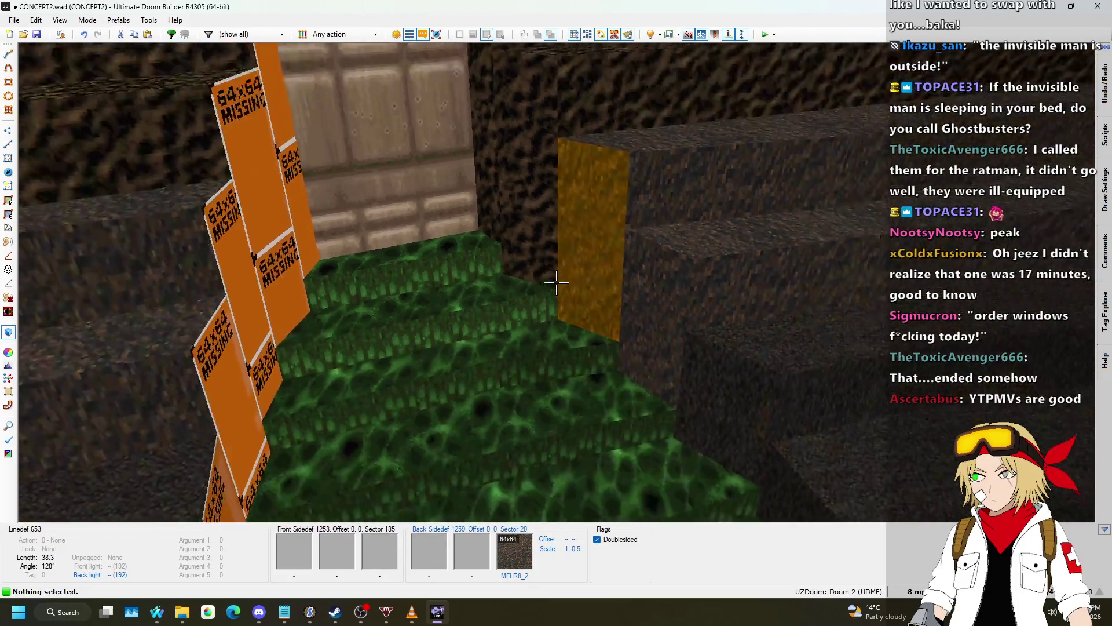
- Paste MFLR8_2, RROCK03 and ASHWALL2 onto the side wall pieces and apply the wall edits
key(a)
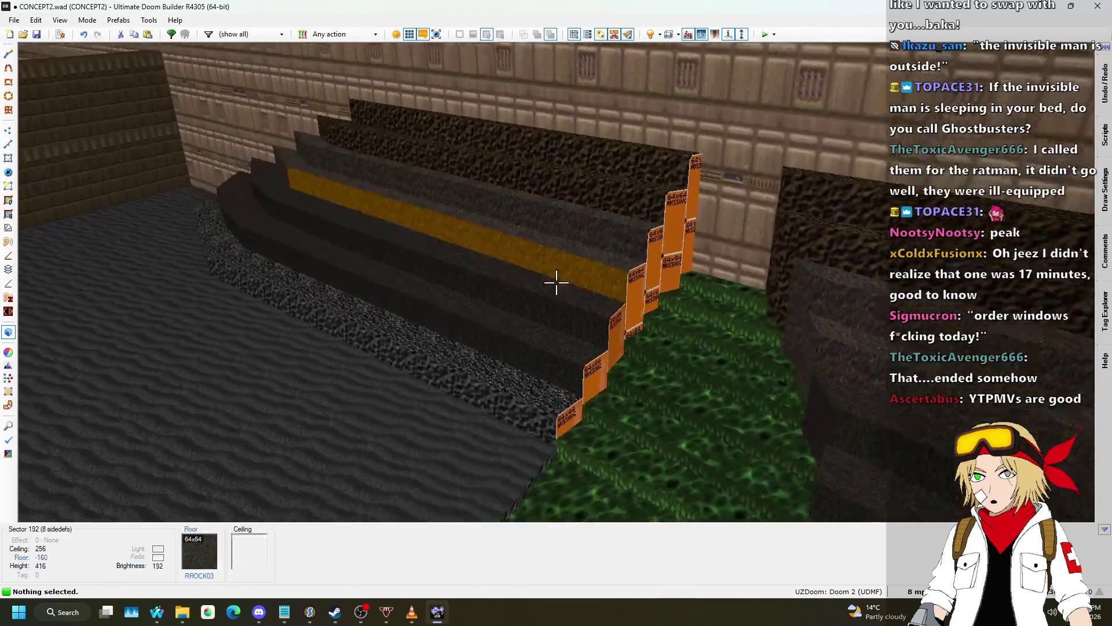
key(d)
key(s)
key(w)
key(w)
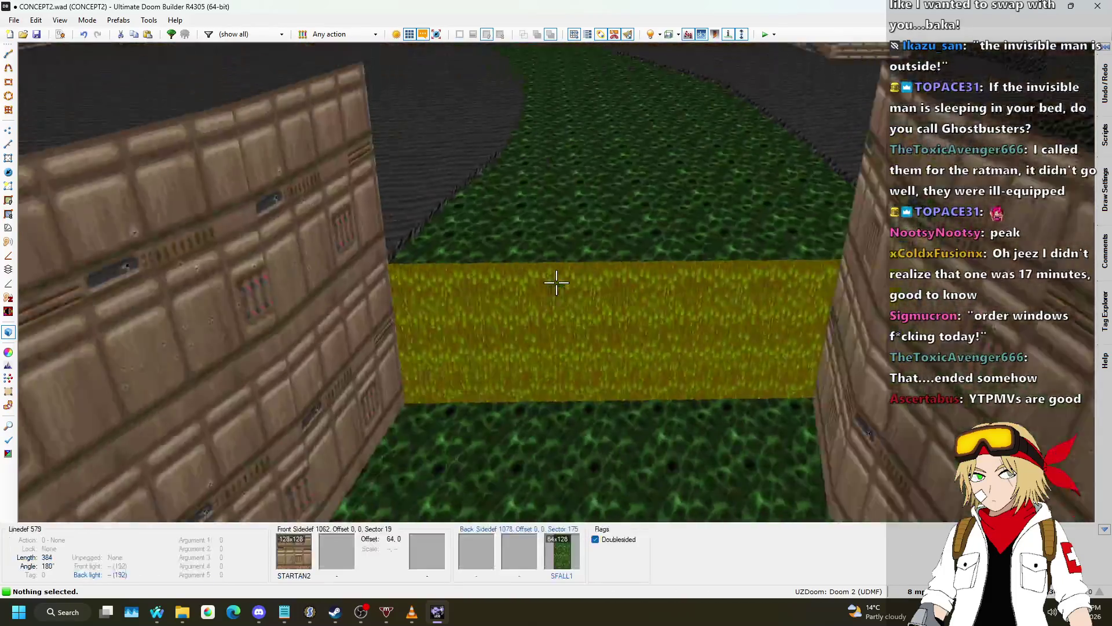
key(s)
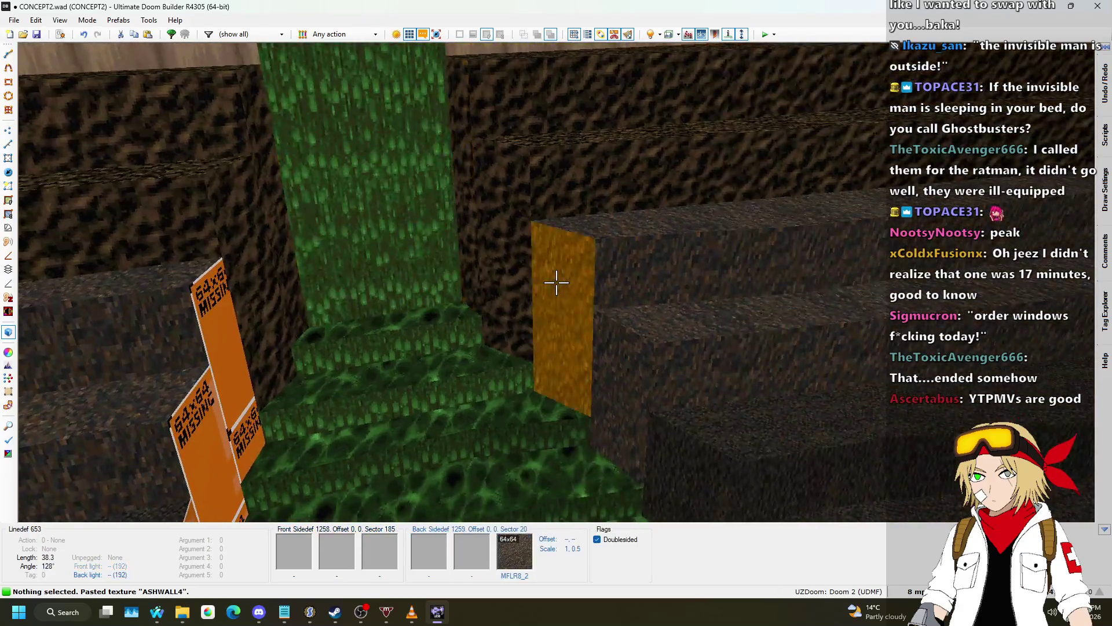
key(ctrl+c)
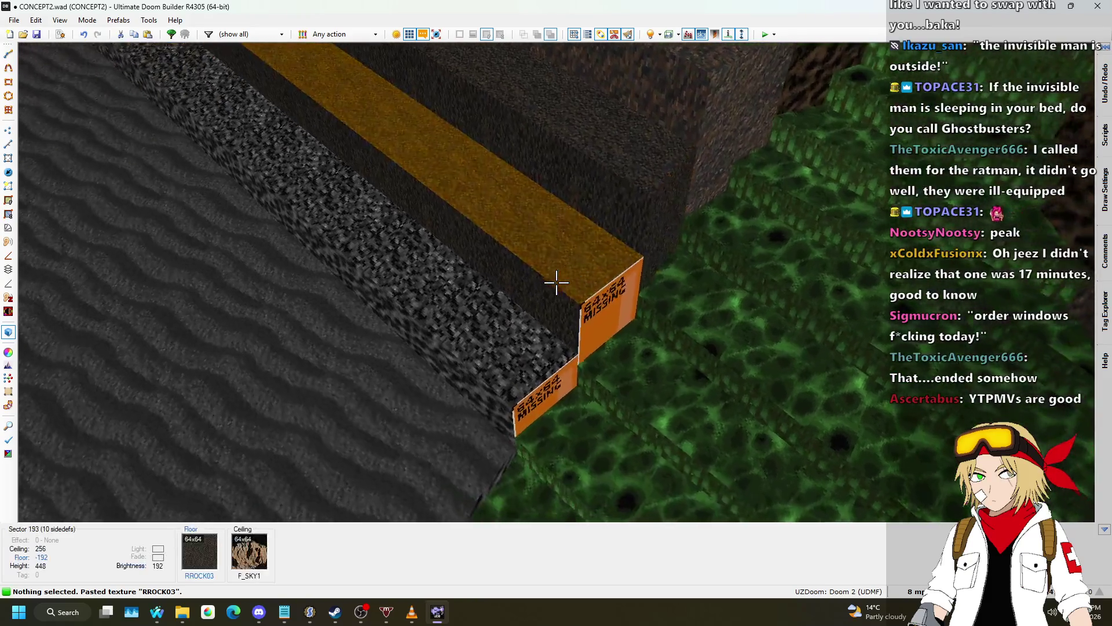
key(ctrl+v)
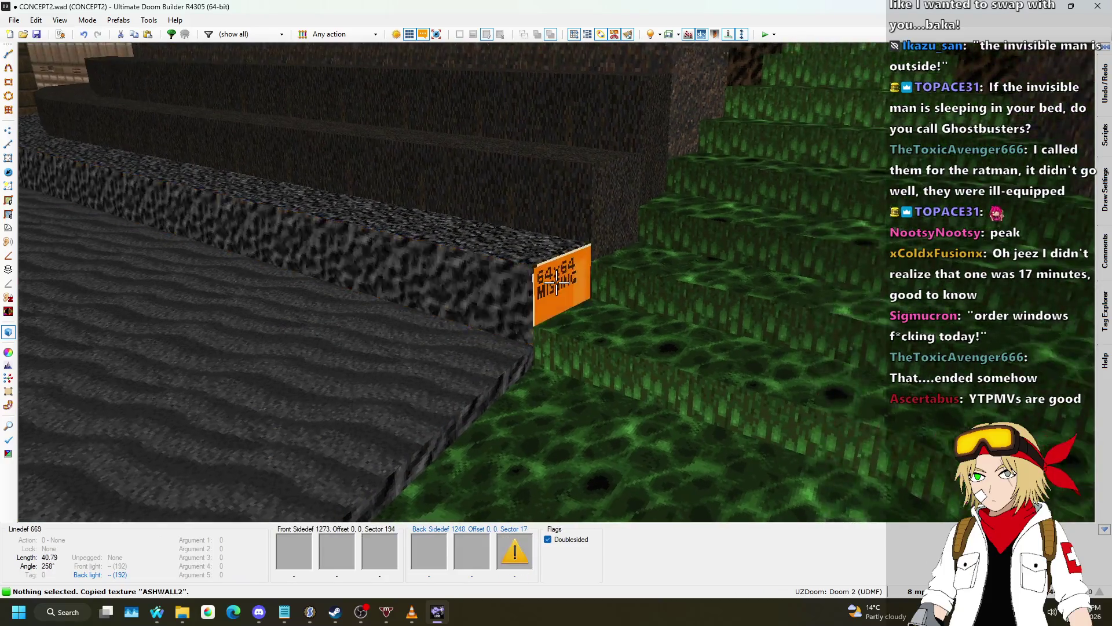
key(ctrl+v)
key(w)
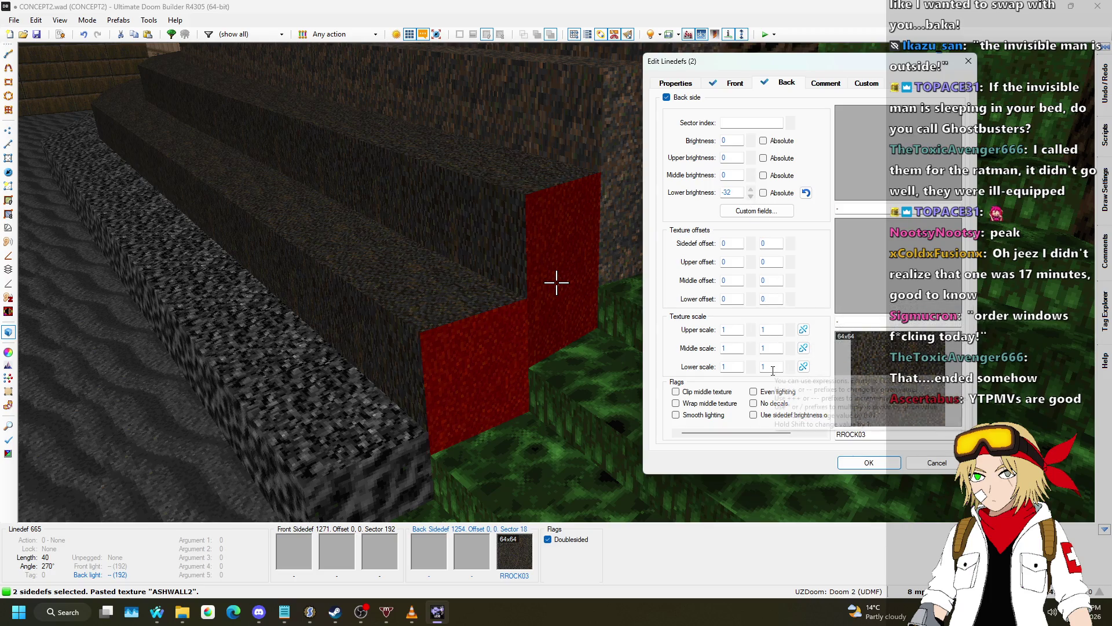
key(Return)
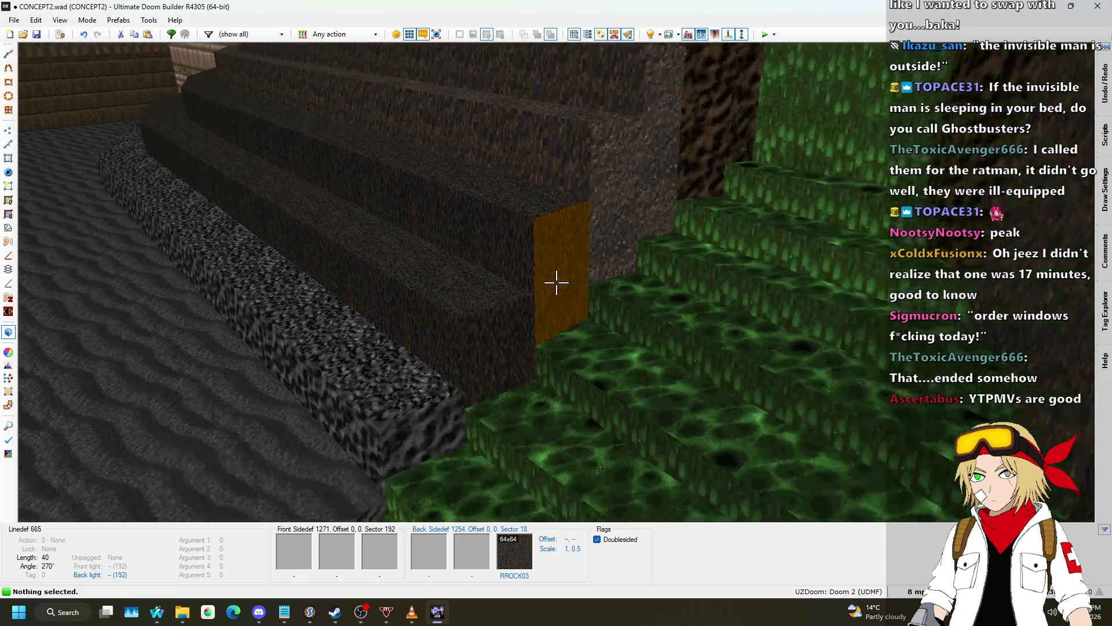
- Set the red rock wall piece's lower scale to 0.5, then leave visual mode for the 2D map
key(w)
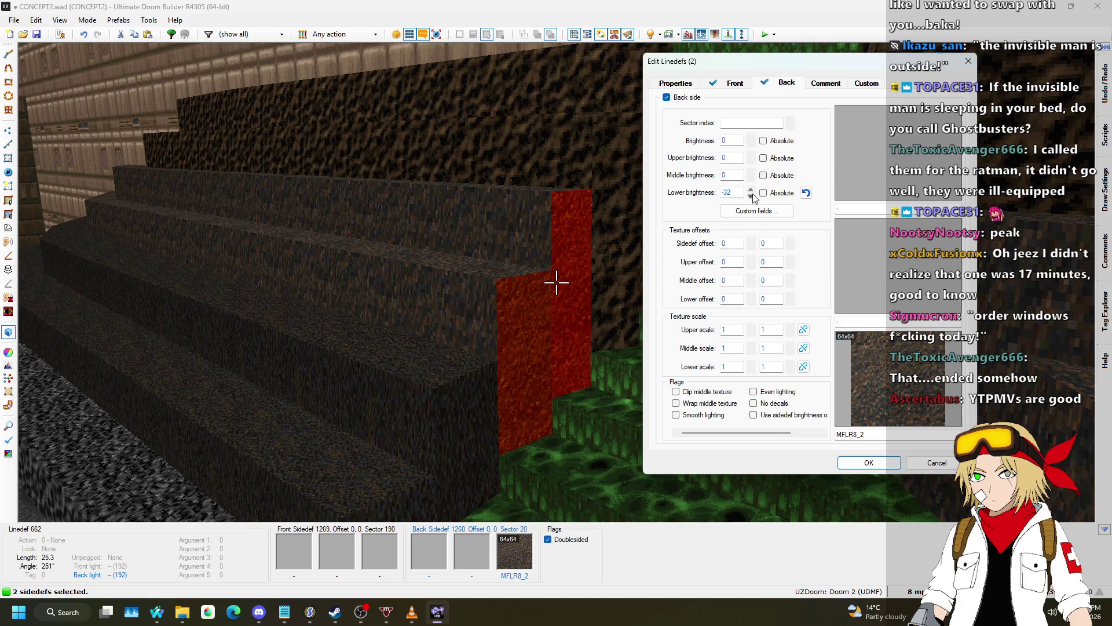
text(0.5)
key(Return)
key(s)
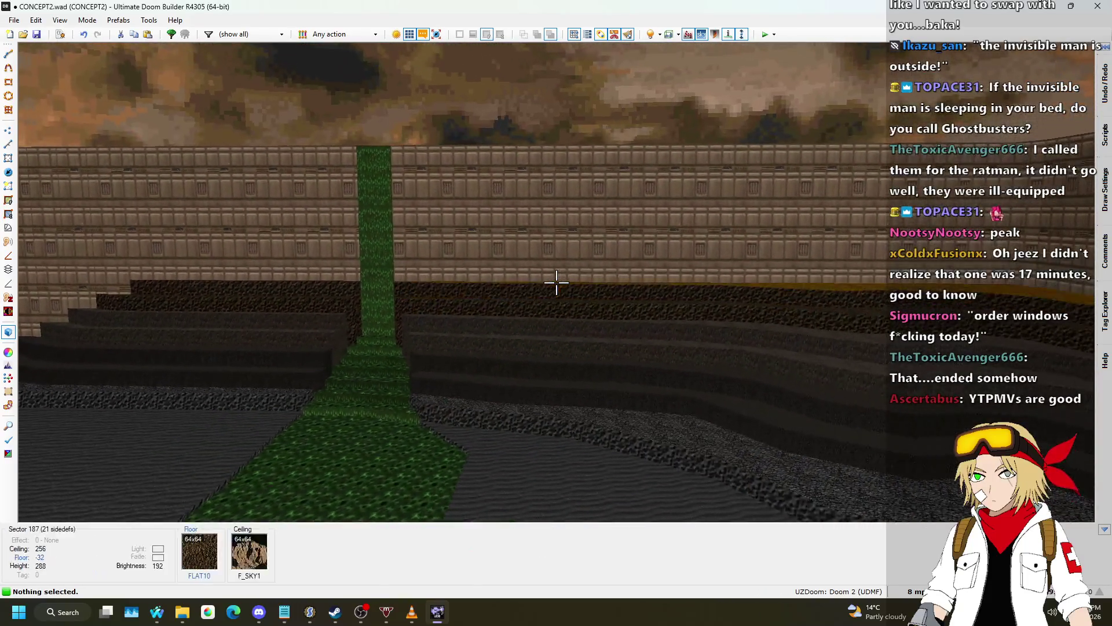
key(q)
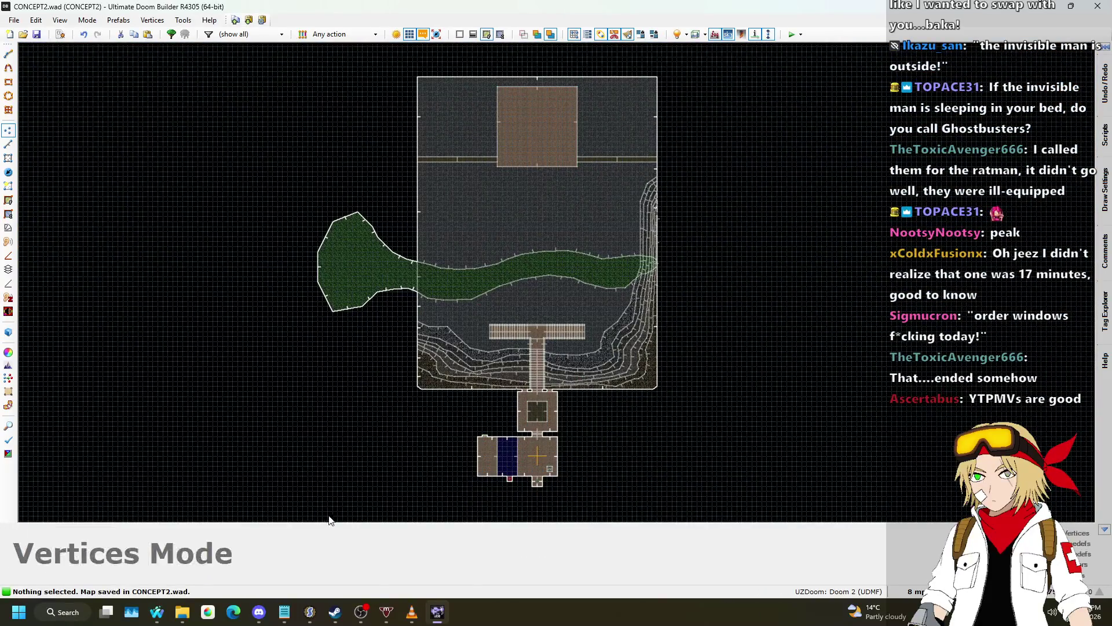
- Switch to the song requests browser window and open the playing song on YouTube
click(156, 619)
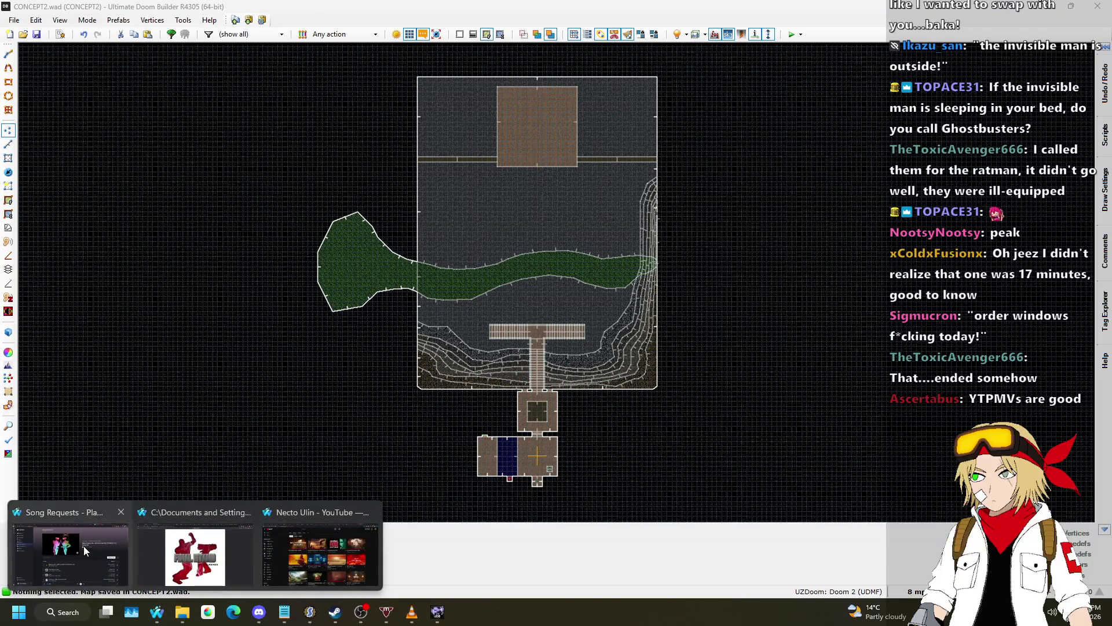
click(64, 550)
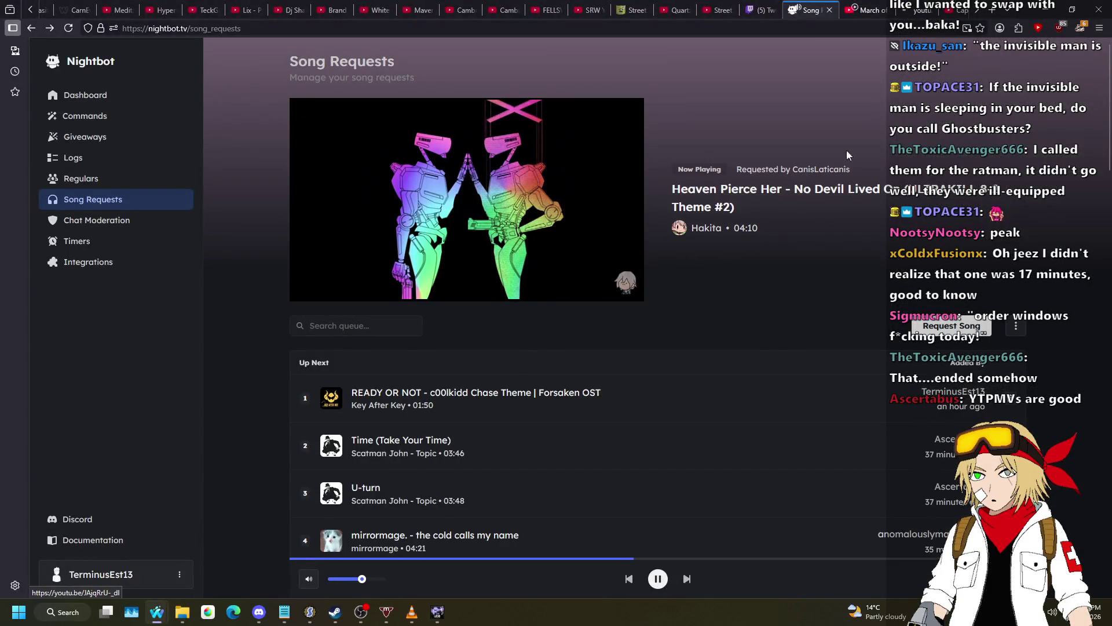
click(914, 7)
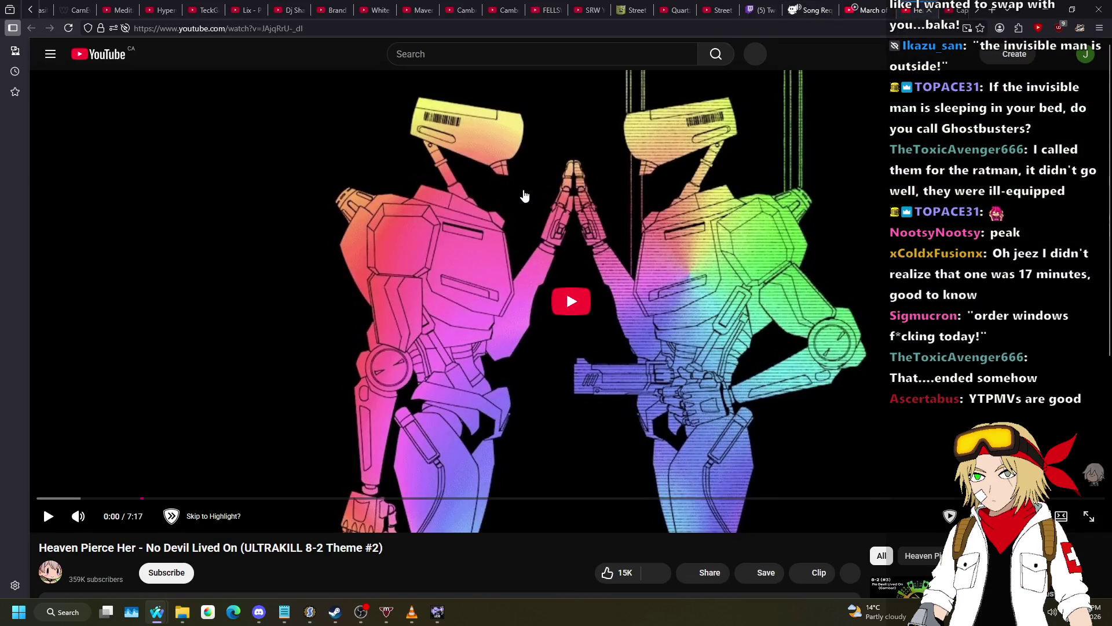
- Scroll the song page, check the Nightbot request queue, and return to Ultimate Doom Builder
scroll(422, 169, down, 5)
scroll(432, 178, down, 6)
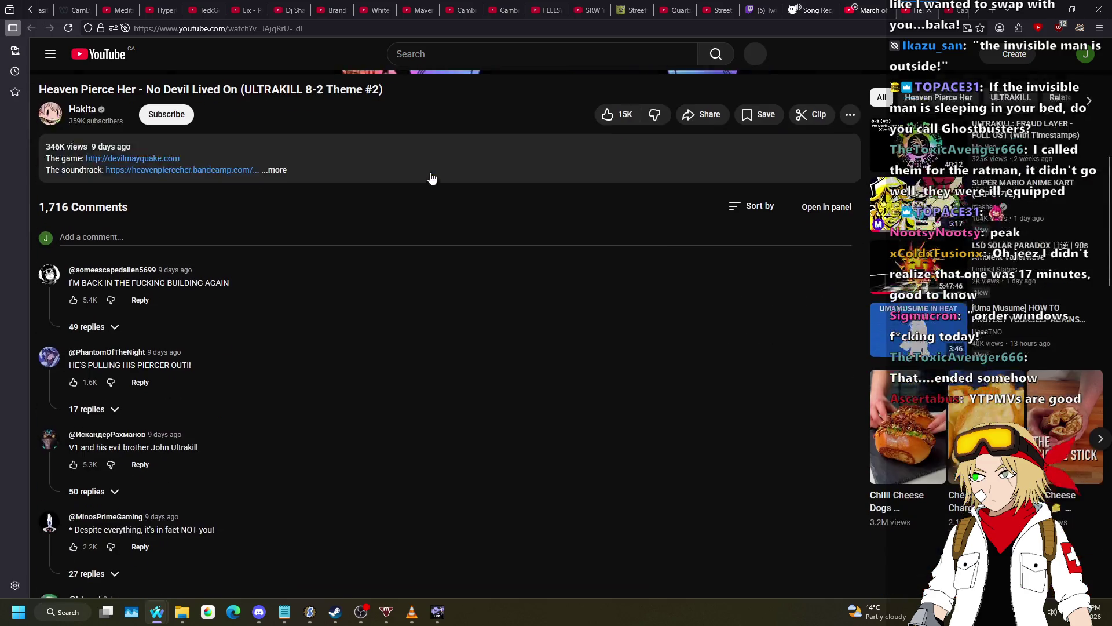
scroll(438, 173, down, 2)
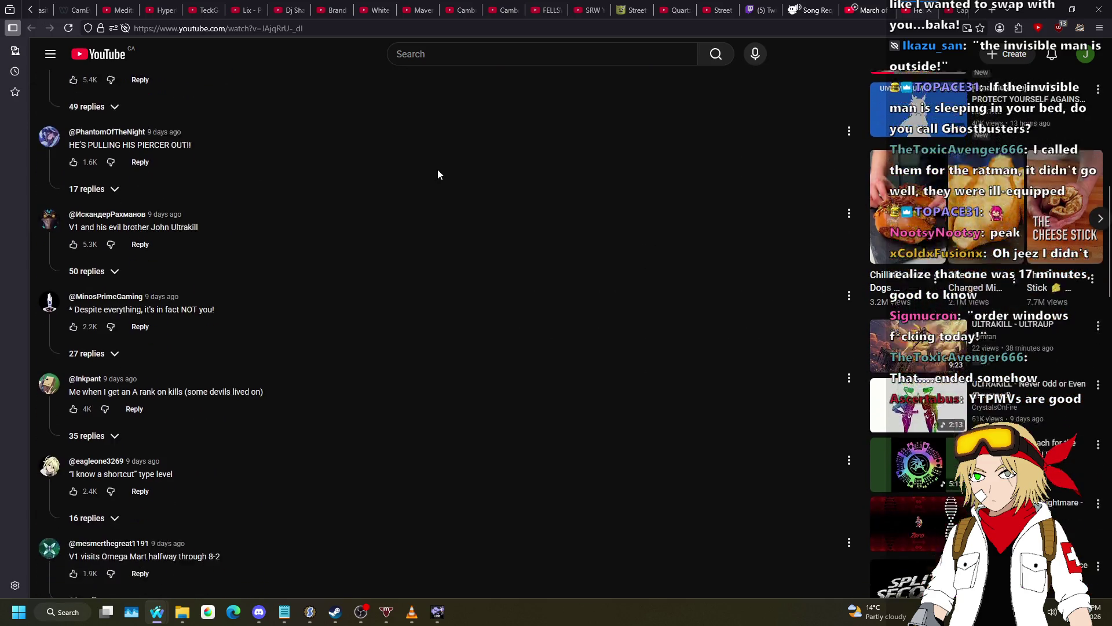
scroll(441, 168, down, 1)
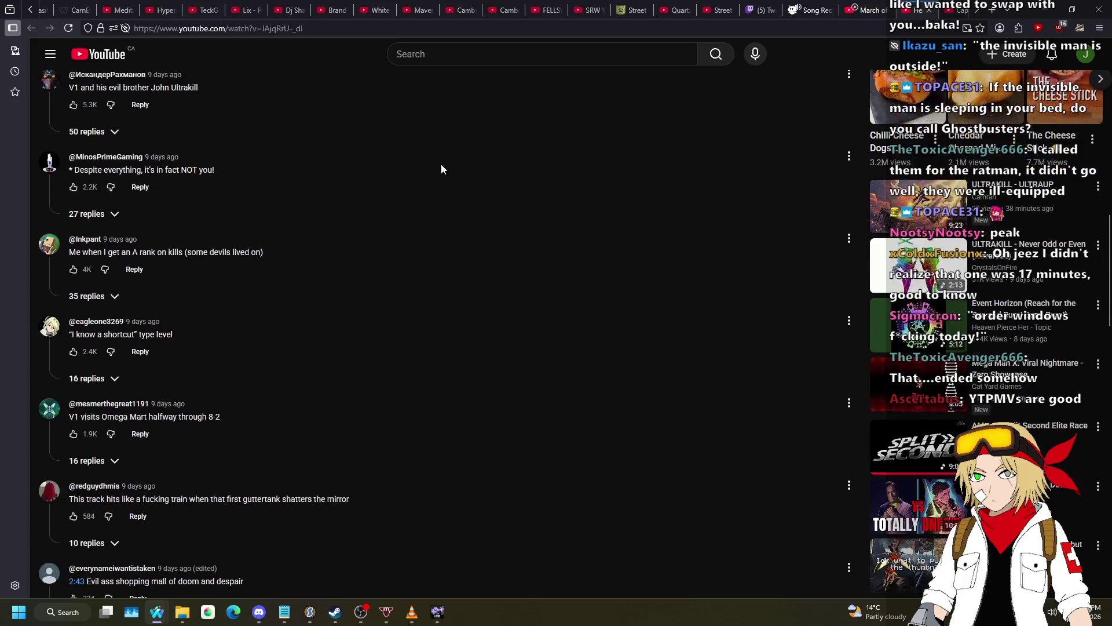
scroll(446, 164, up, 9)
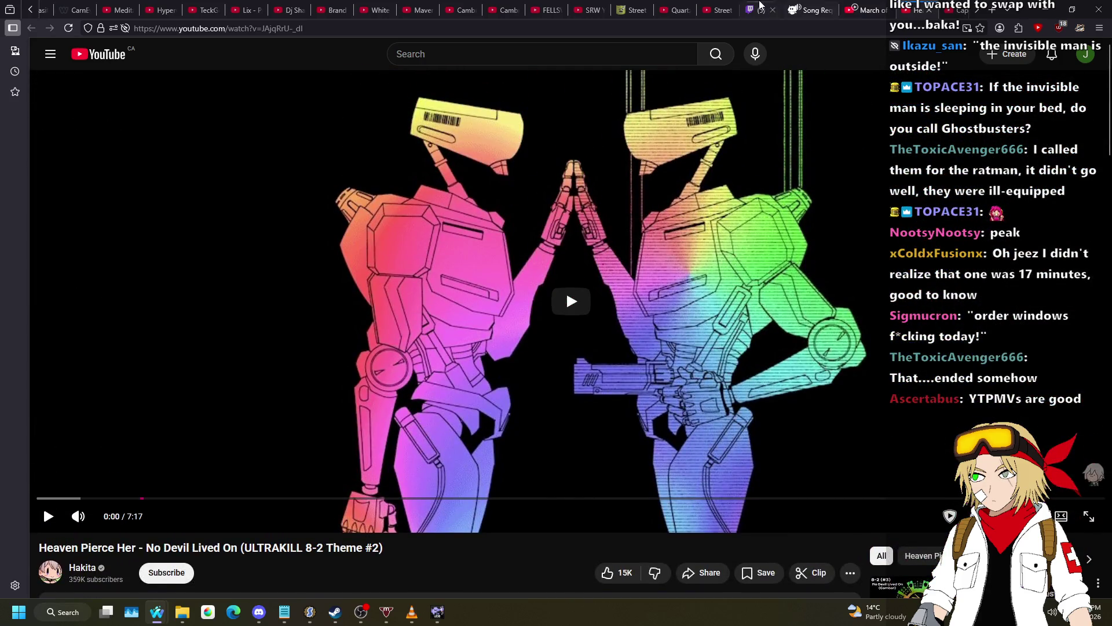
click(808, 10)
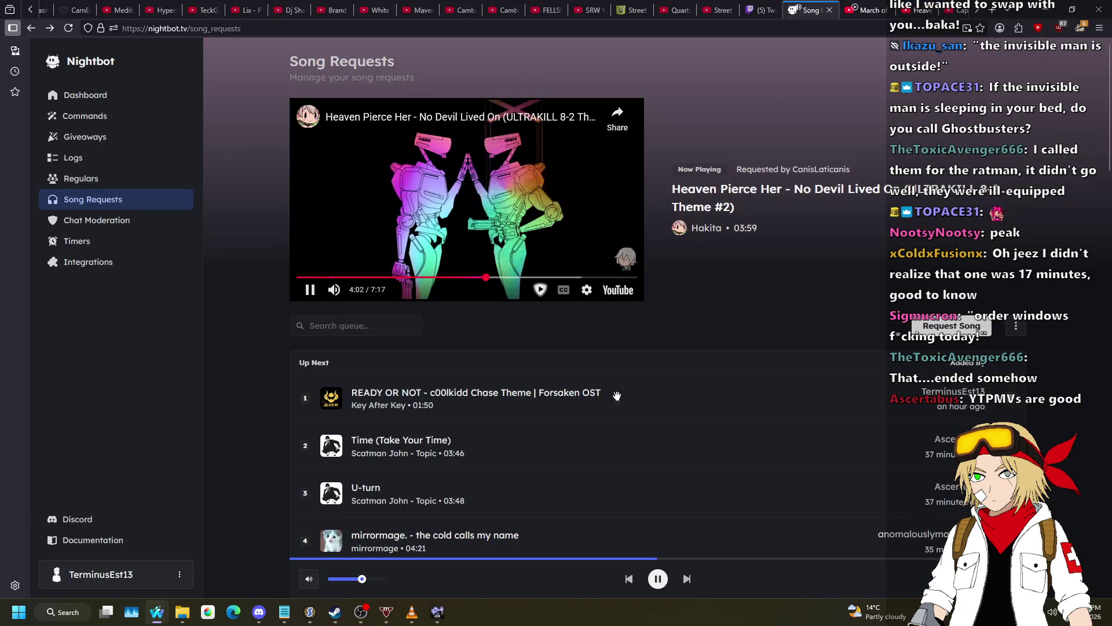
click(437, 612)
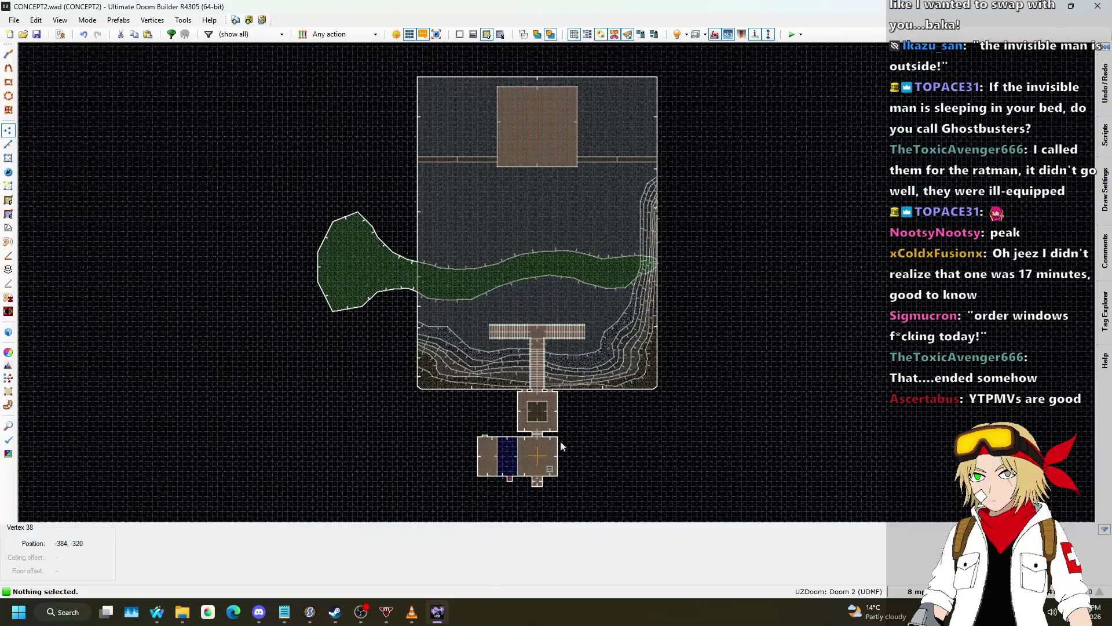
scroll(481, 318, down, 2)
mouse_move(1104, 364)
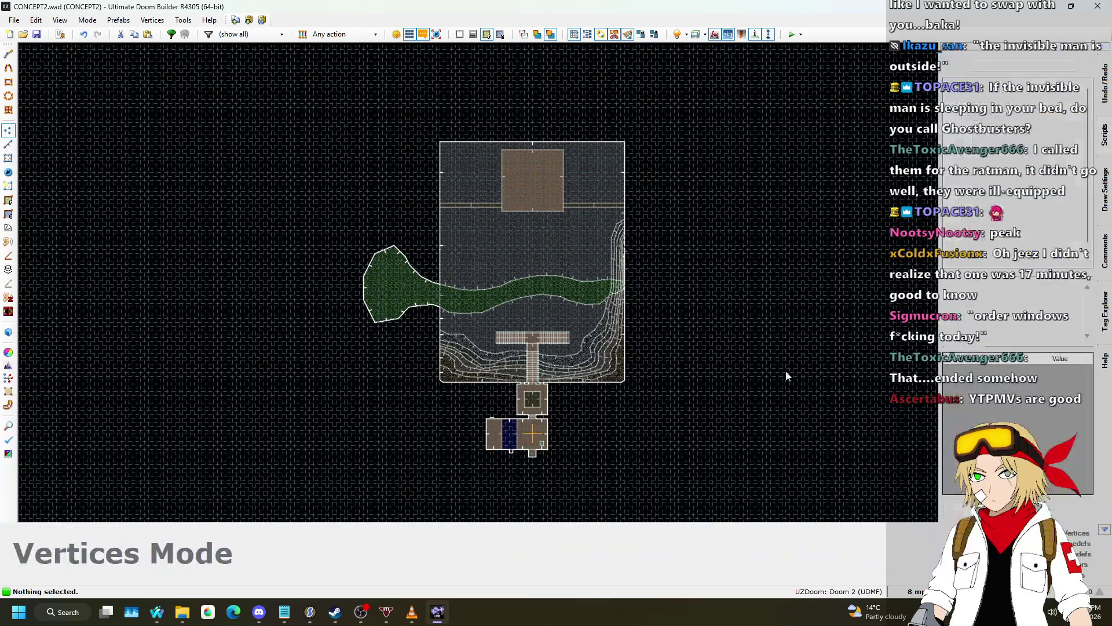
scroll(430, 309, down, 2)
scroll(595, 360, up, 5)
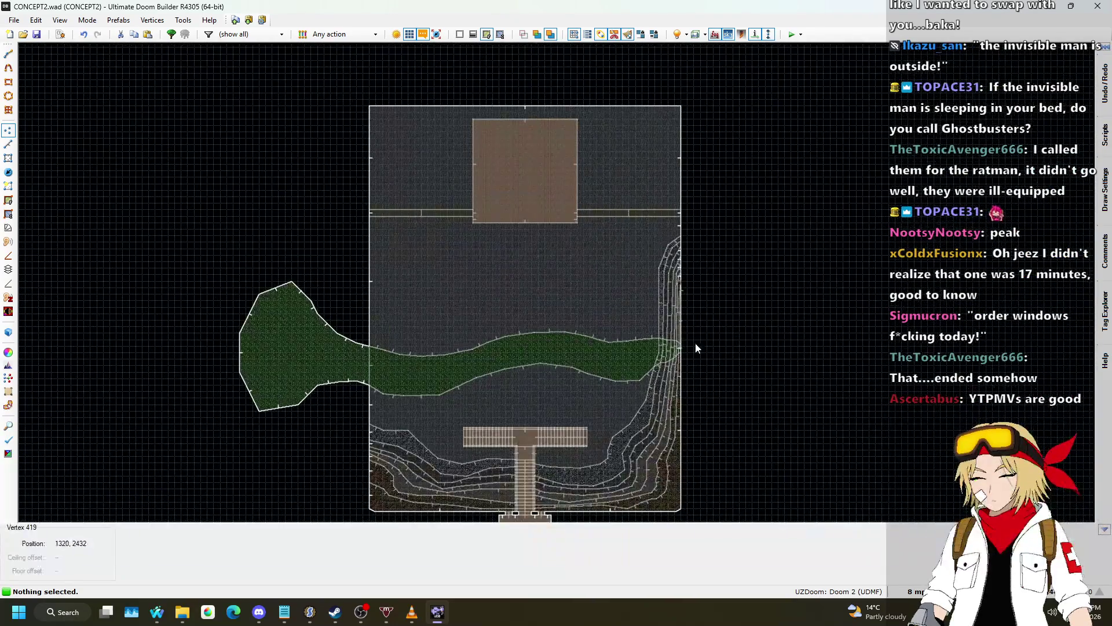
key(w)
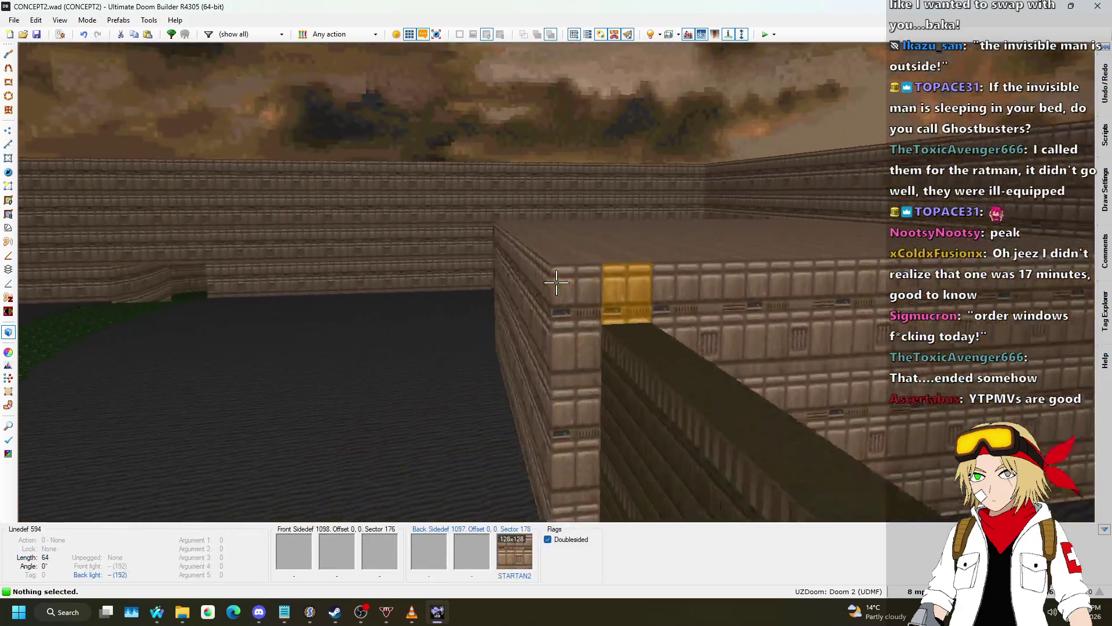
mouse_move(556, 282)
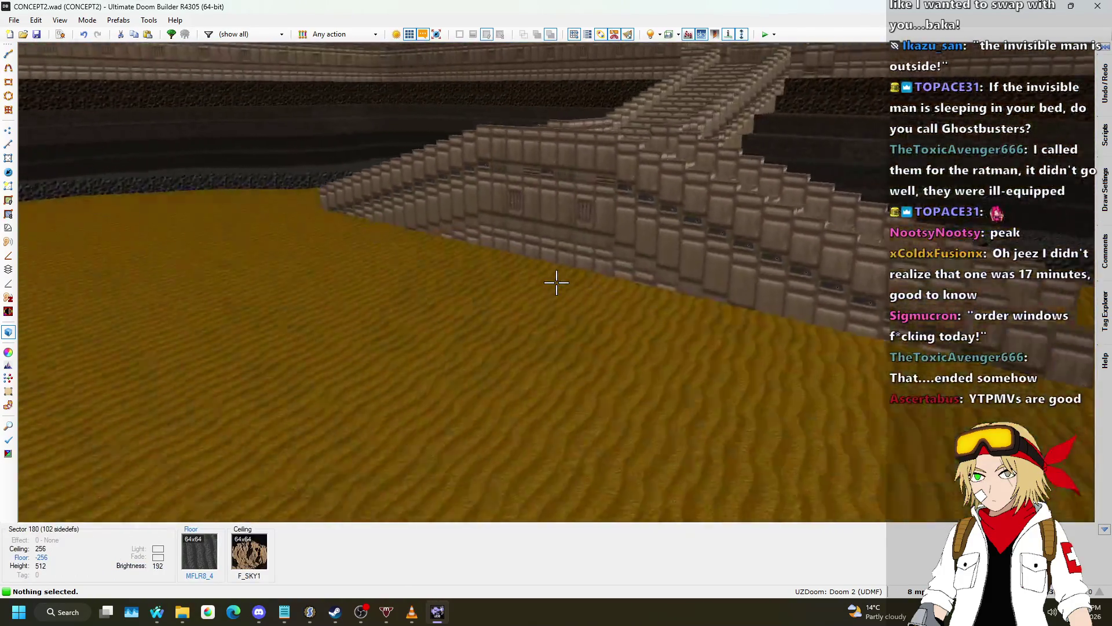
key(w)
scroll(571, 277, up, 2)
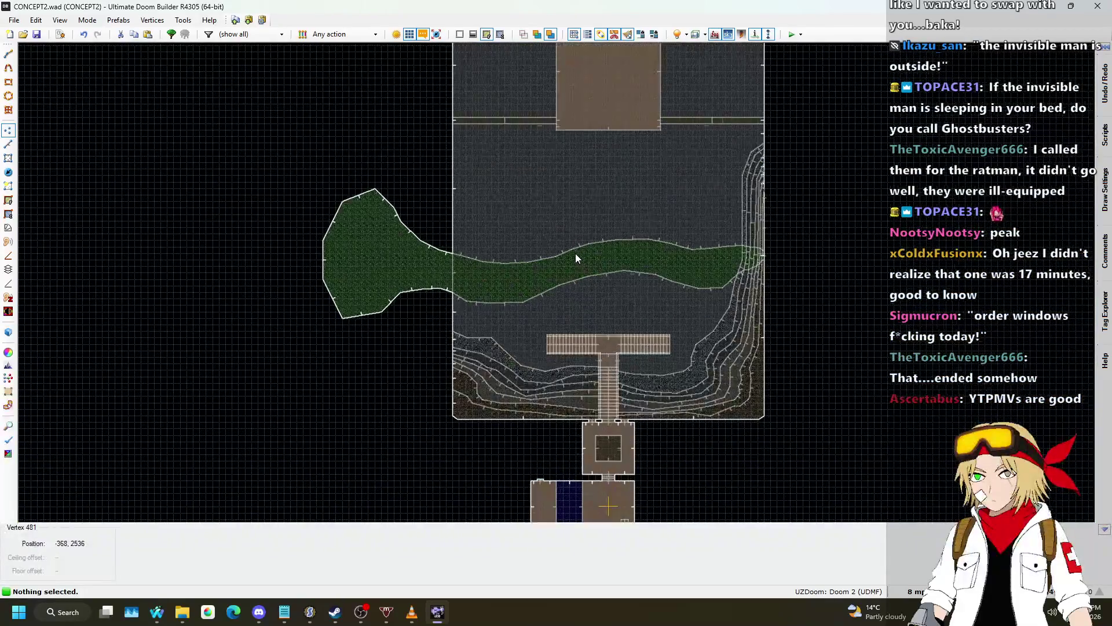
- Box-select the edge linedefs of the stream's eastern stretch and drag them north
click(8, 144)
mouse_move(482, 261)
mouse_down()
mouse_move(643, 350)
mouse_move(669, 346)
mouse_up()
scroll(703, 315, up, 1)
drag(548, 180, 710, 290)
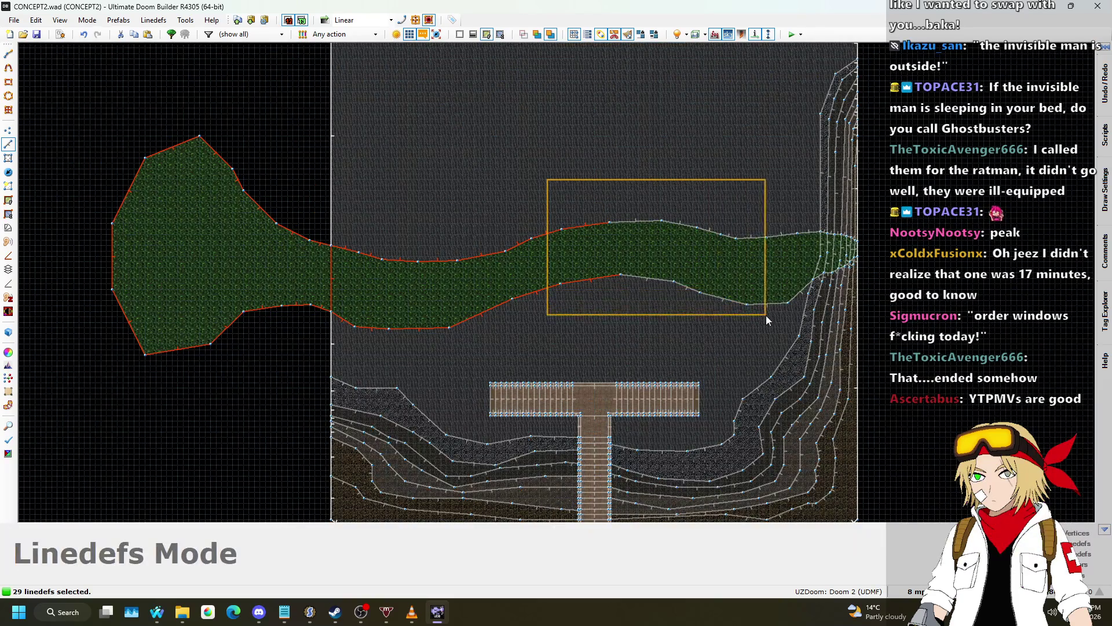
drag(764, 314, 773, 318)
scroll(601, 276, down, 1)
drag(297, 172, 298, 128)
scroll(781, 235, up, 1)
scroll(471, 232, up, 2)
- Drag the east-end vertices to straighten the stream's upper edge and pull in its lower tip
key(v)
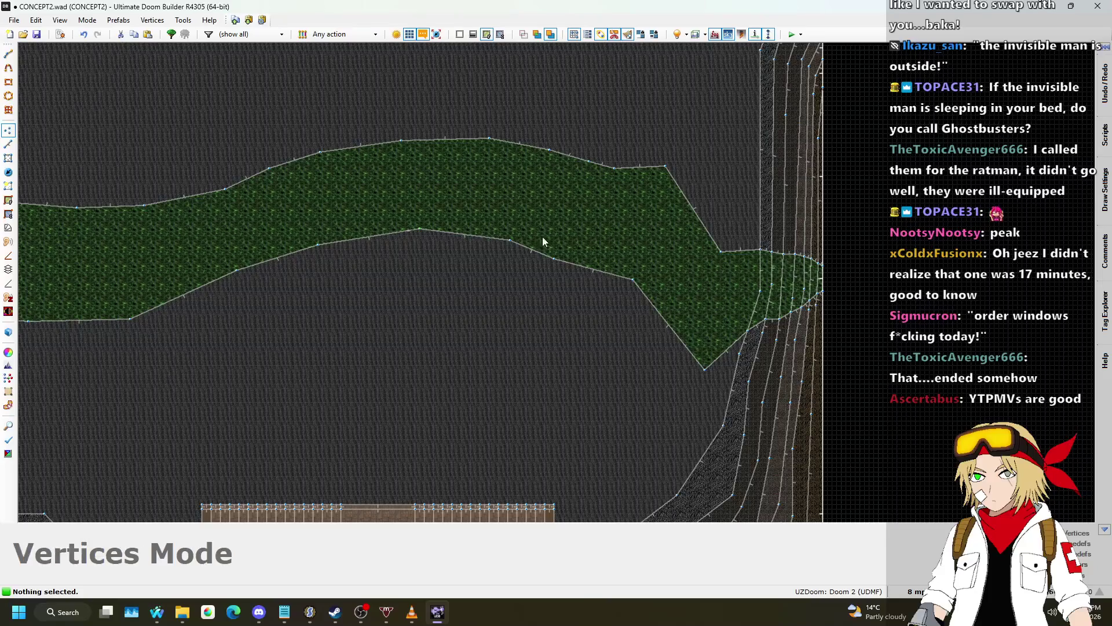
drag(728, 255, 732, 220)
drag(705, 366, 707, 301)
drag(666, 168, 666, 174)
mouse_move(731, 221)
mouse_down()
mouse_move(728, 210)
mouse_move(724, 220)
mouse_up()
scroll(721, 224, down, 5)
scroll(509, 194, up, 2)
key(w)
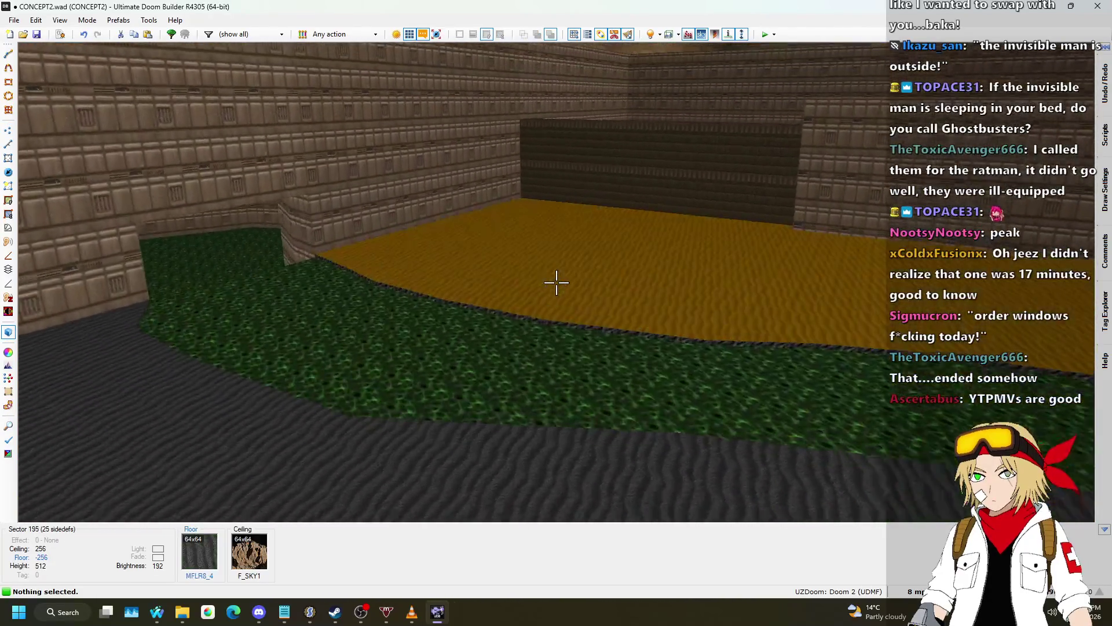
- Save CONCEPT2.wad, then fly the 3D camera up beside the nukage waterfall steps and pick a step face
key(w)
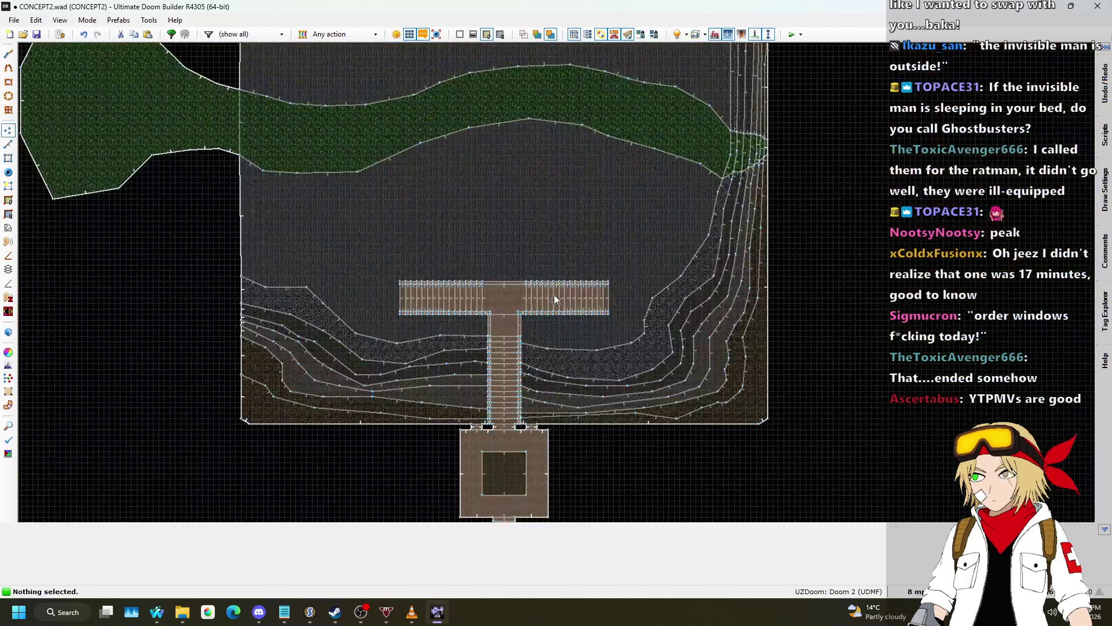
scroll(558, 293, down, 3)
scroll(651, 288, up, 6)
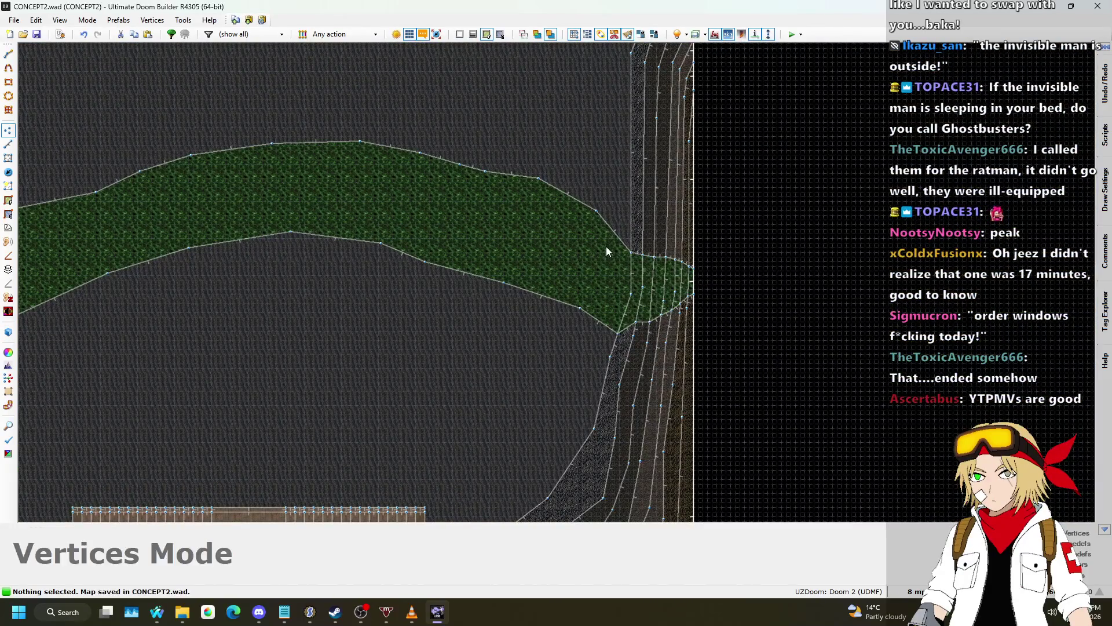
key(w)
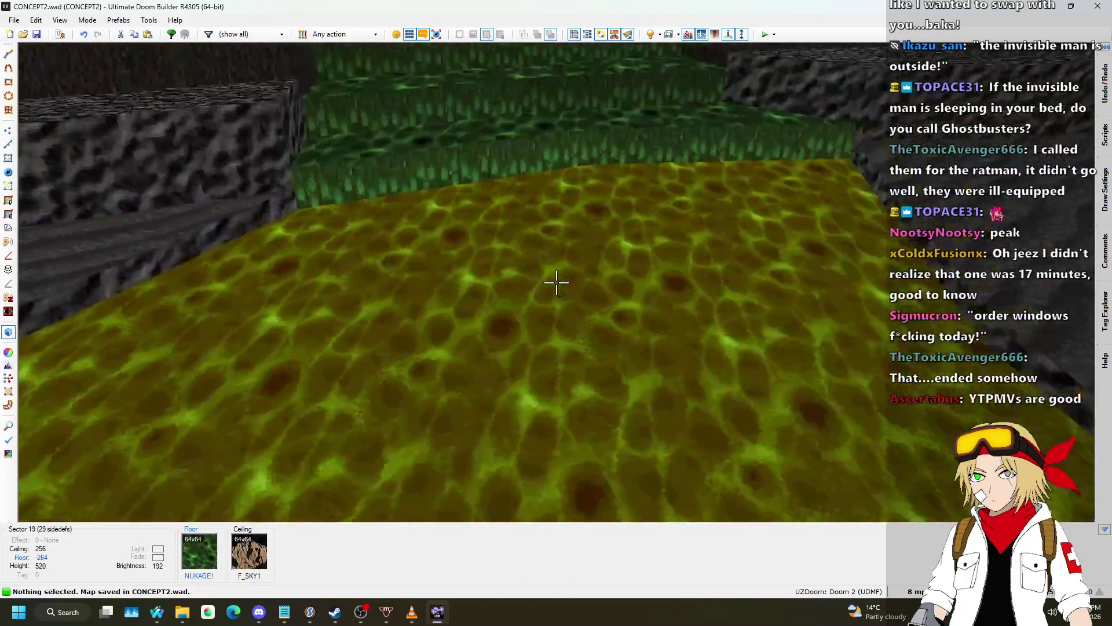
key(w)
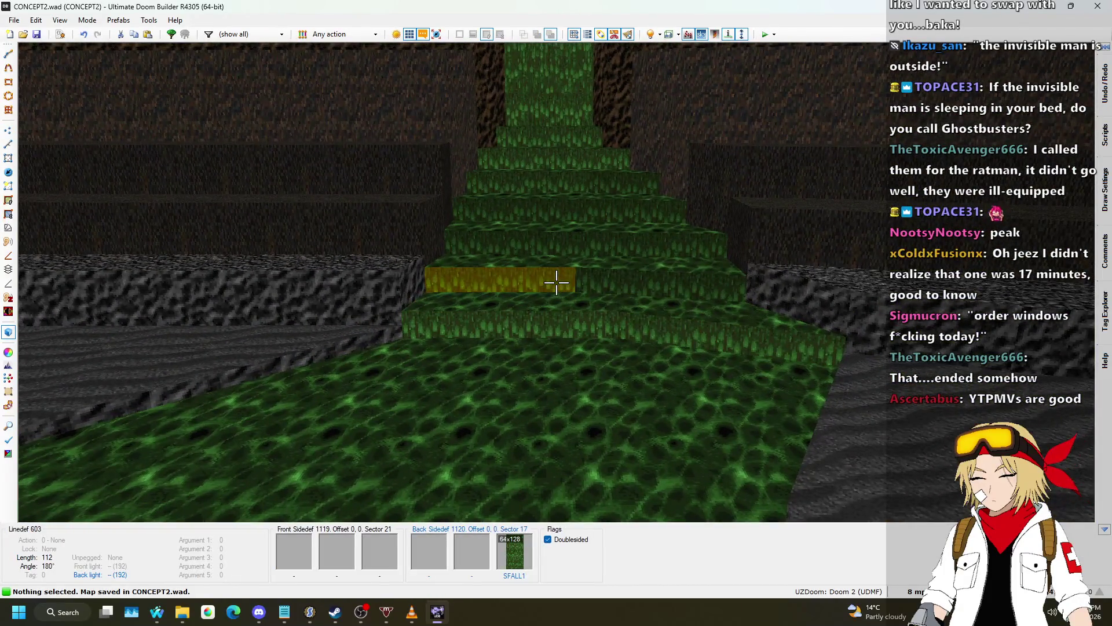
key(w)
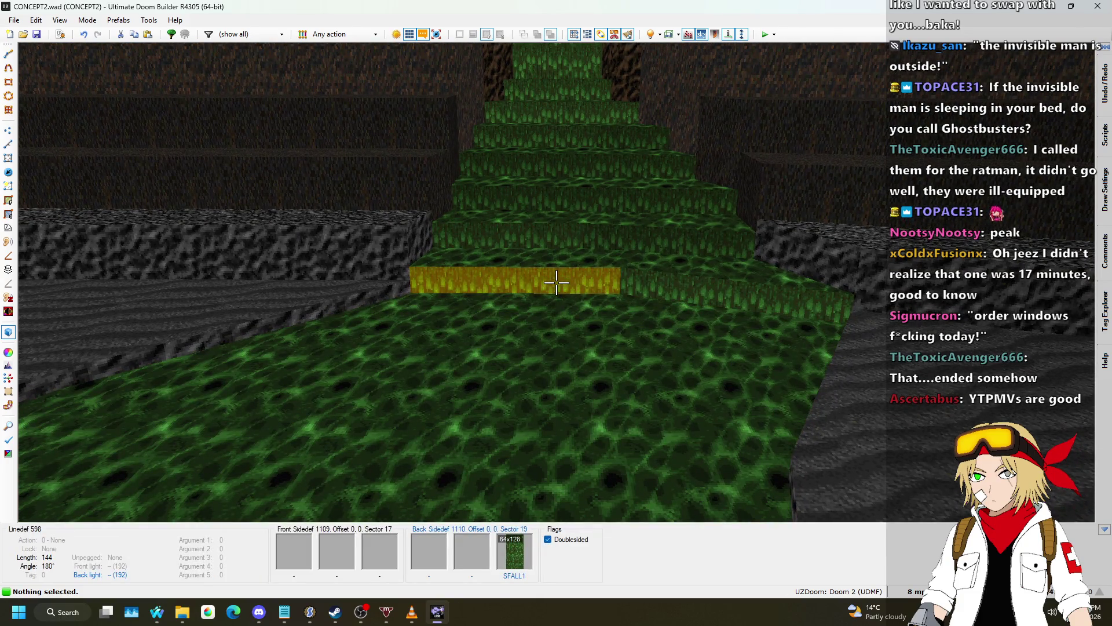
key(s)
key(d)
key(w)
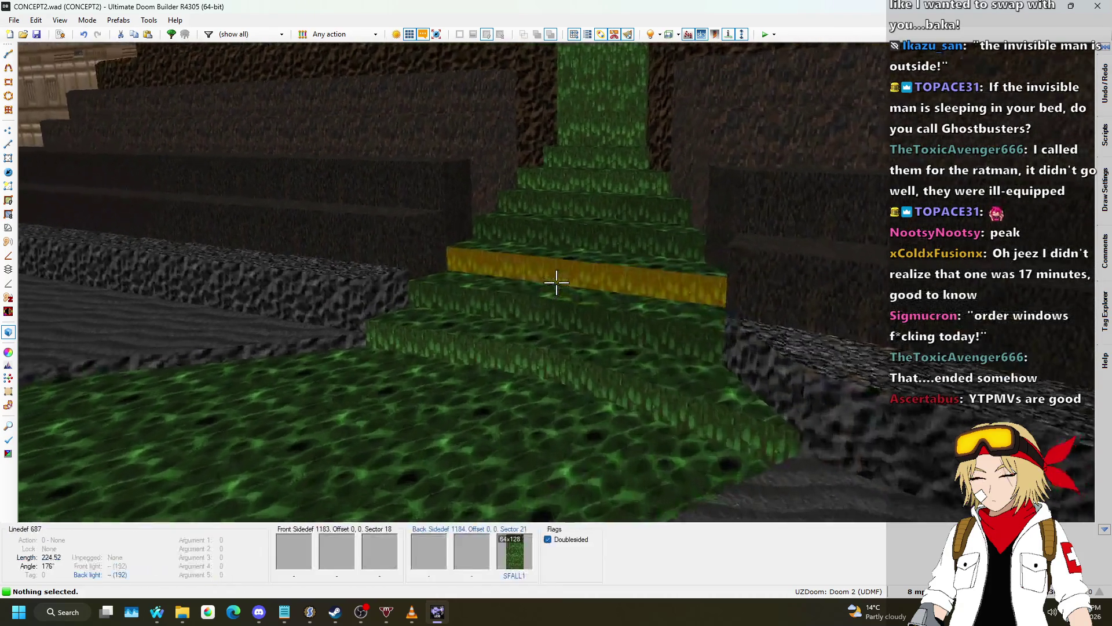
click(556, 282)
- Set the back-side lower brightness of the cascade's slime-fall step faces to -32
right_click(556, 282)
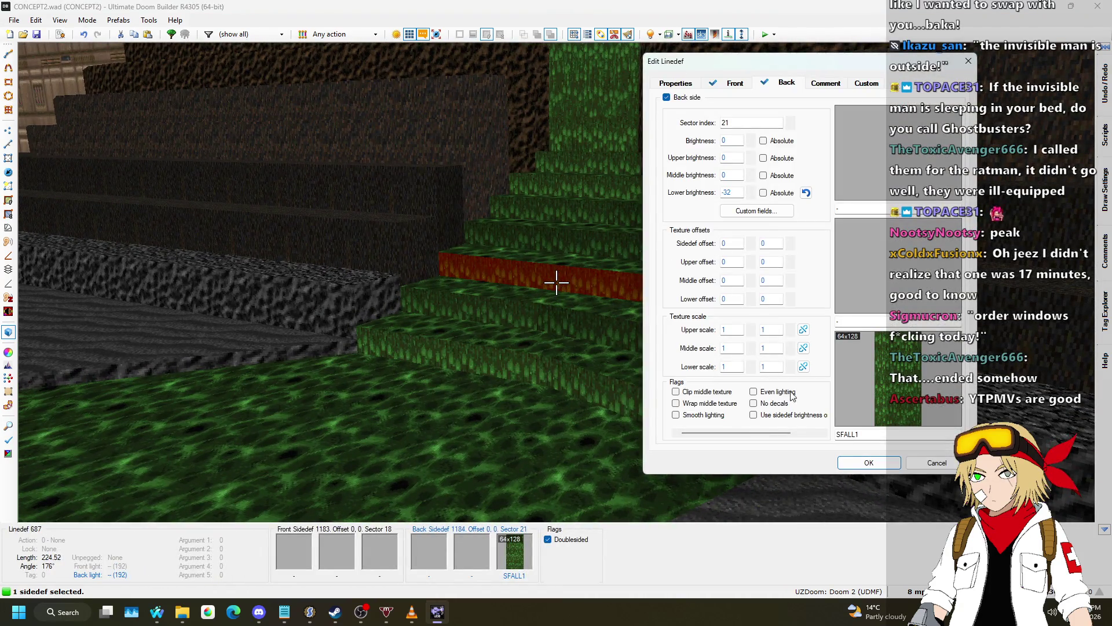
click(934, 463)
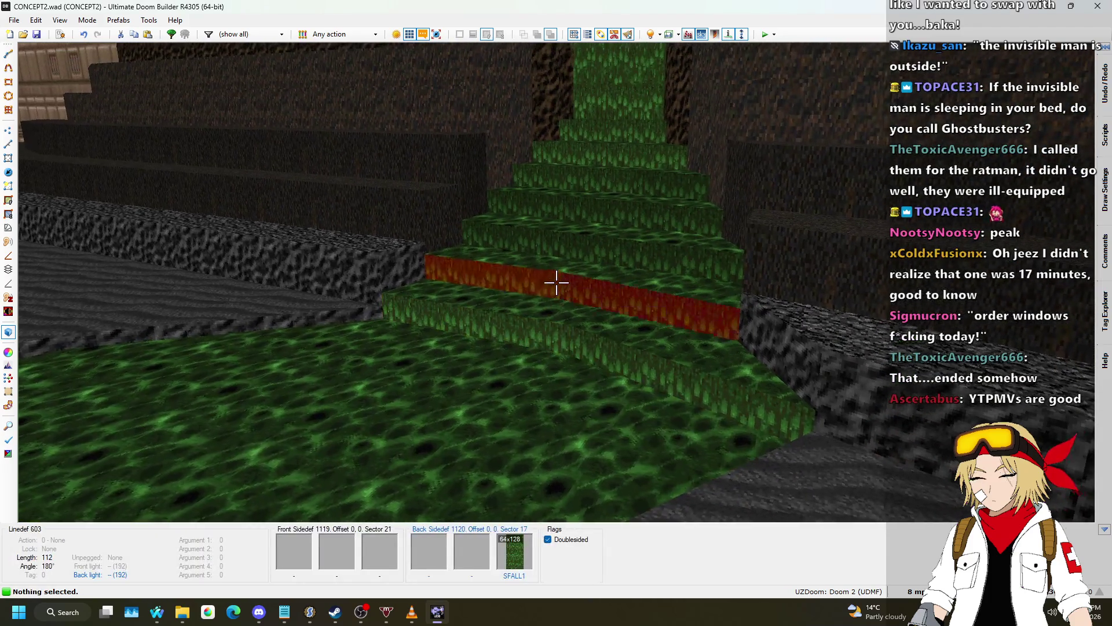
click(556, 282)
click(556, 282)
click(556, 282)
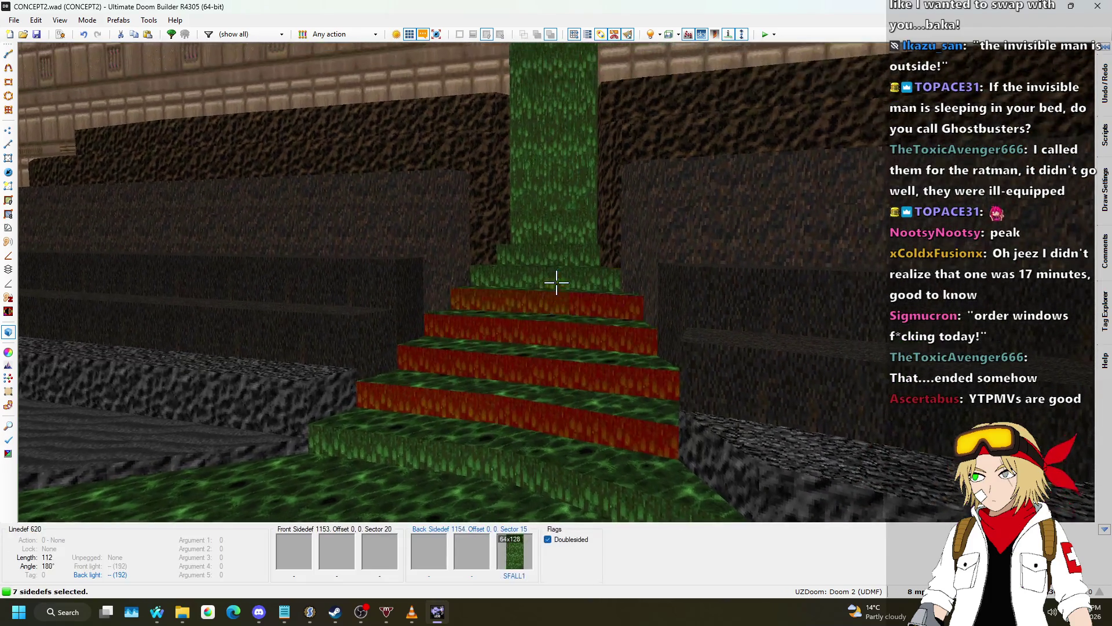
click(556, 282)
click(556, 282)
click(556, 282)
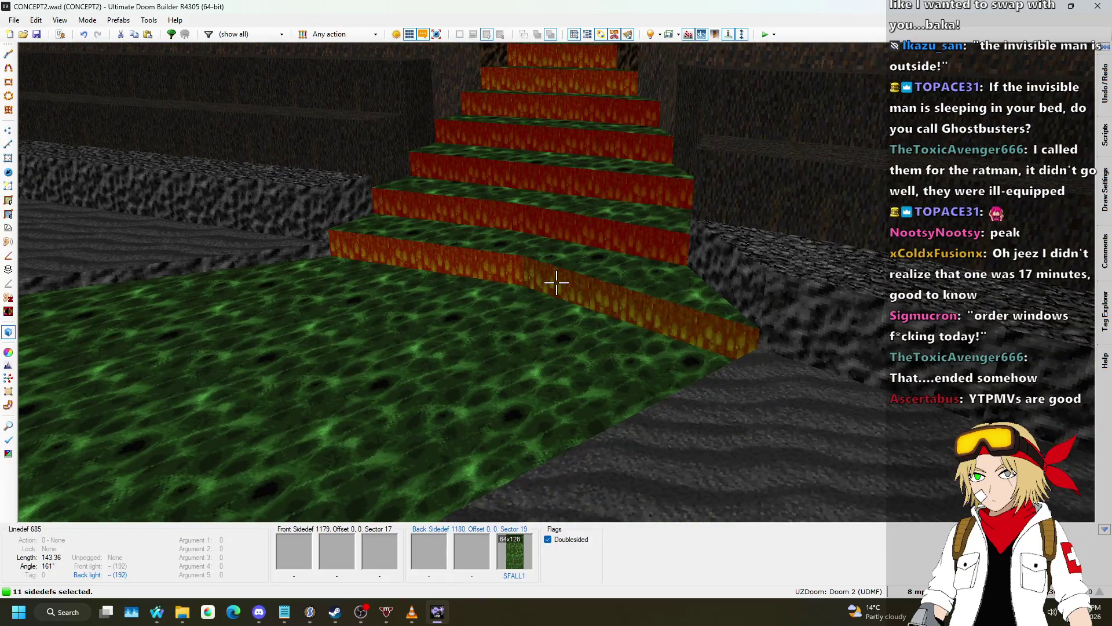
click(556, 282)
right_click(556, 282)
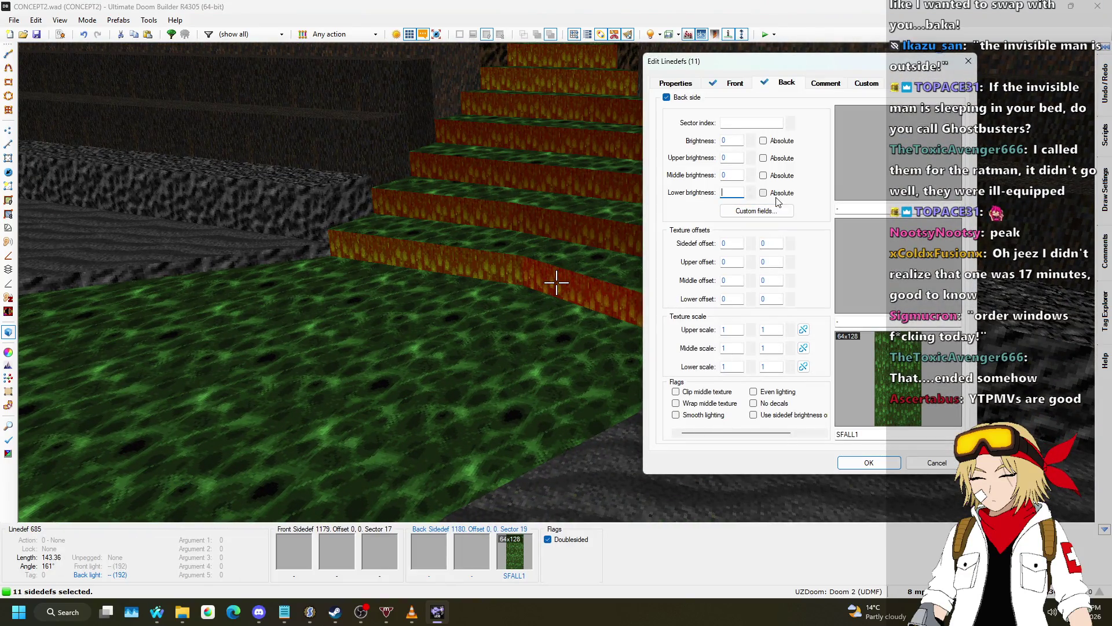
click(890, 467)
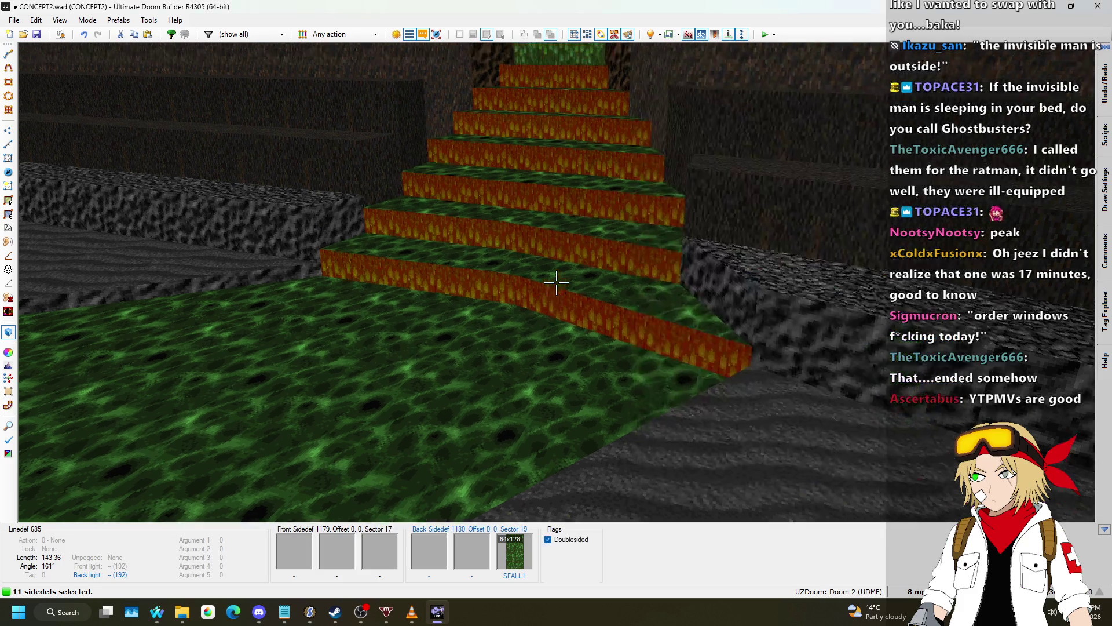
- Move the camera along the stream and return to the 2D map view
key(w)
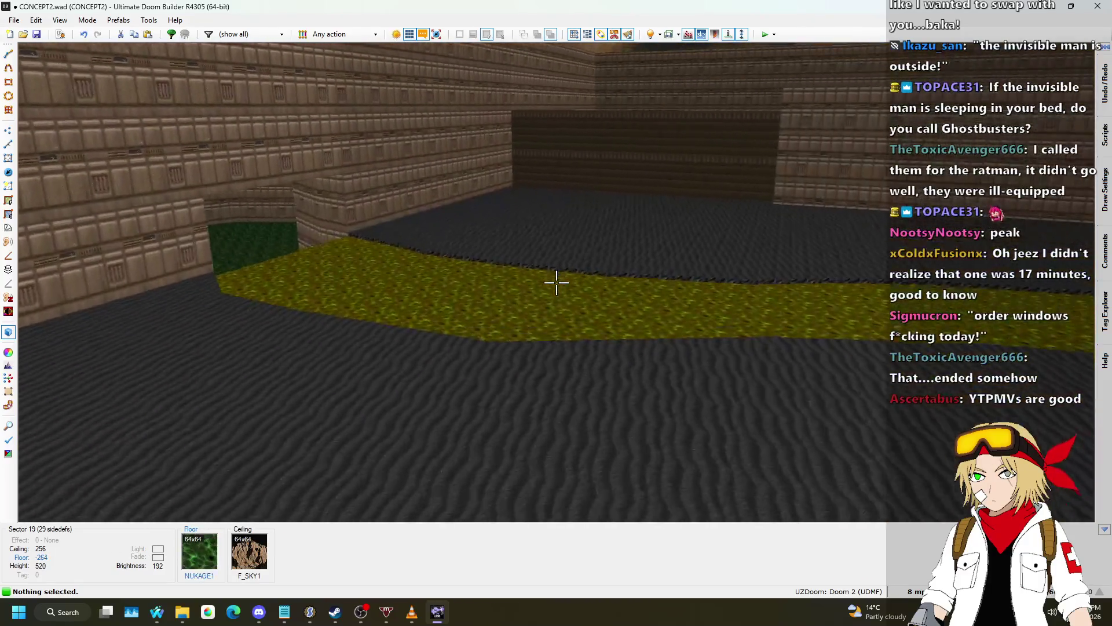
key(v)
scroll(530, 249, down, 5)
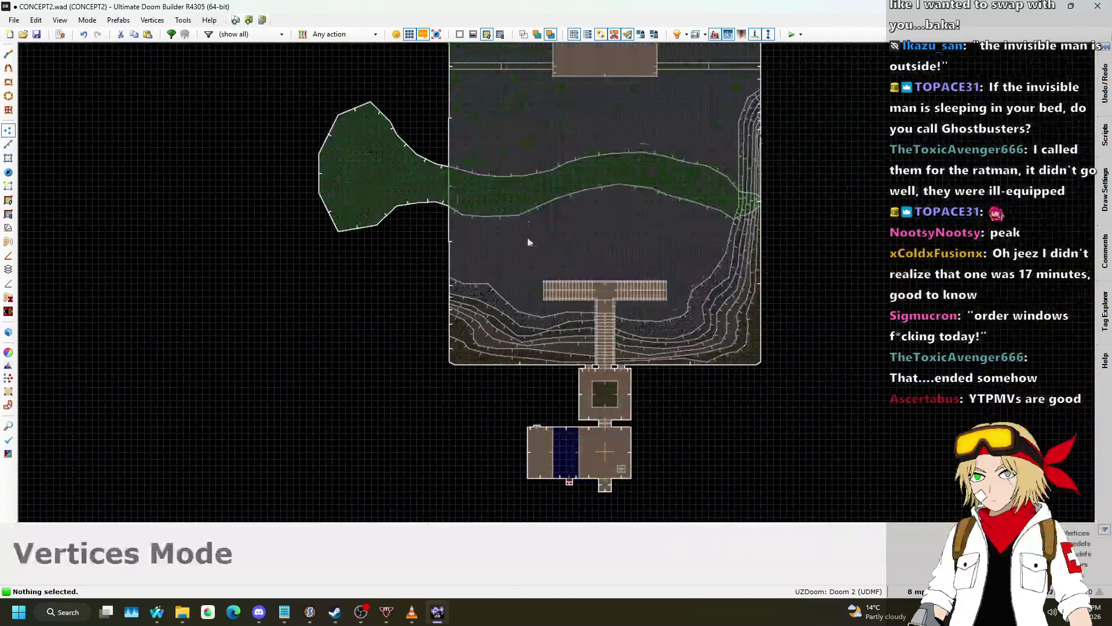
- Draw the first rectangular sector across the green nukage stream
scroll(424, 142, up, 4)
click(9, 145)
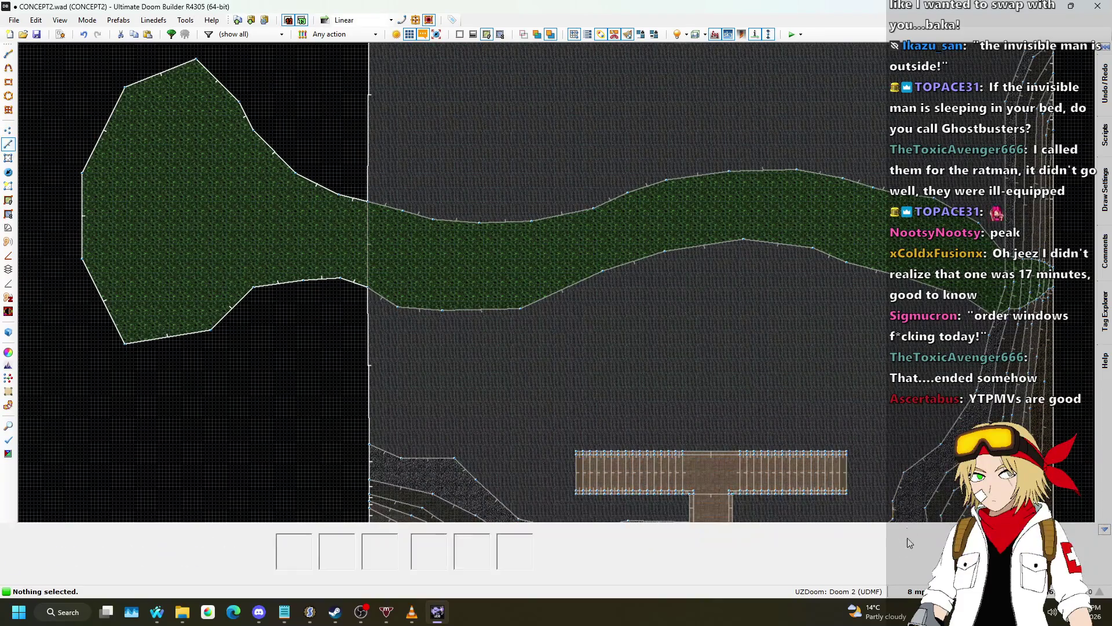
scroll(531, 231, up, 3)
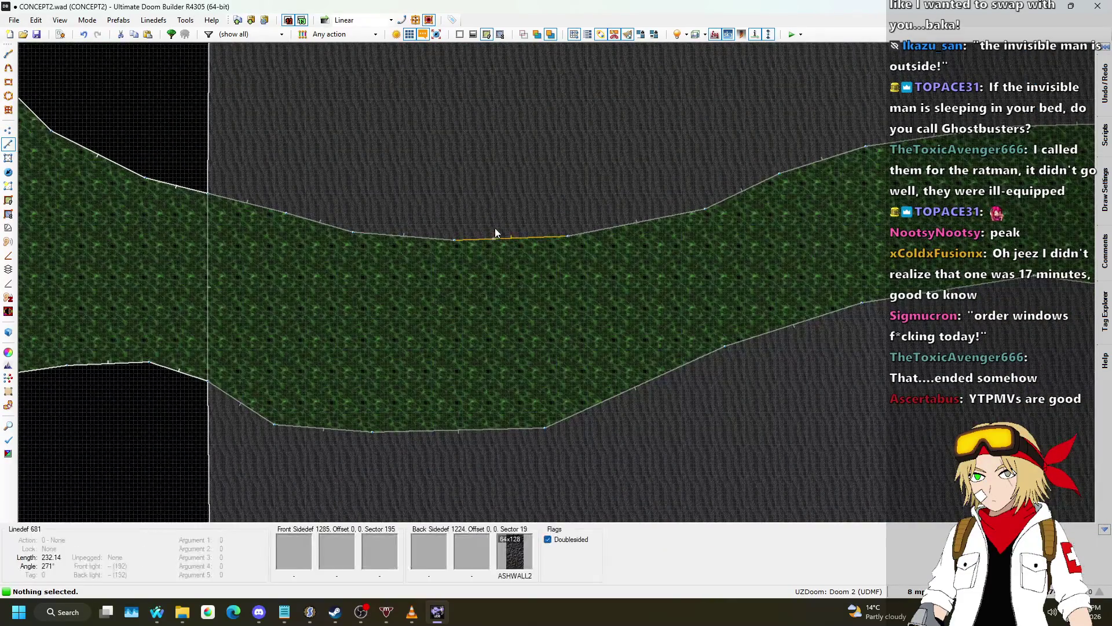
key(d)
click(490, 193)
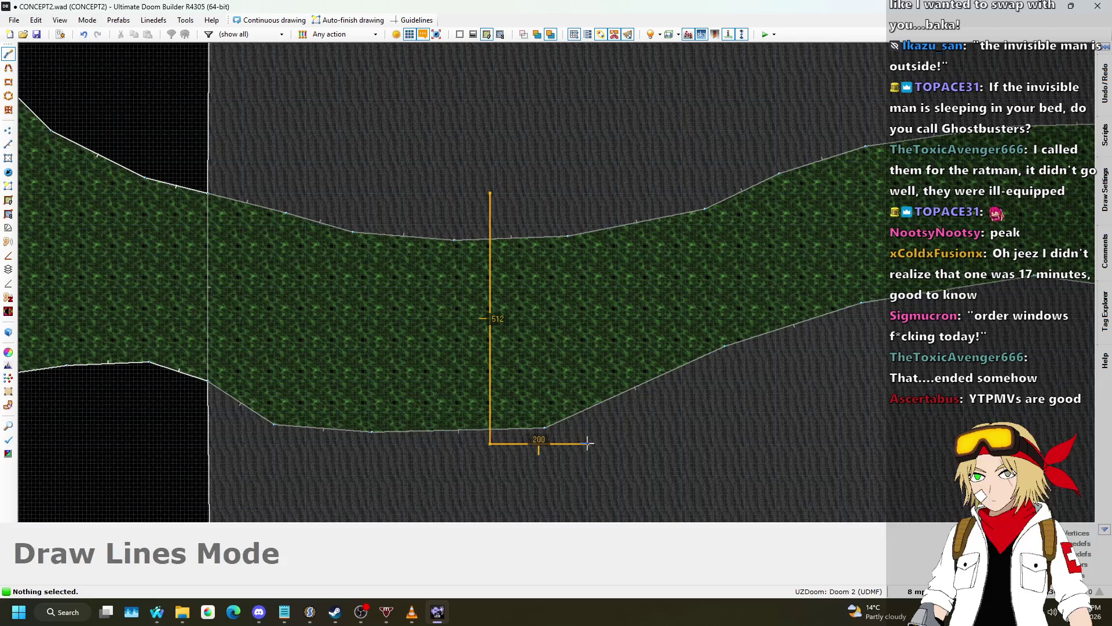
scroll(587, 443, up, 3)
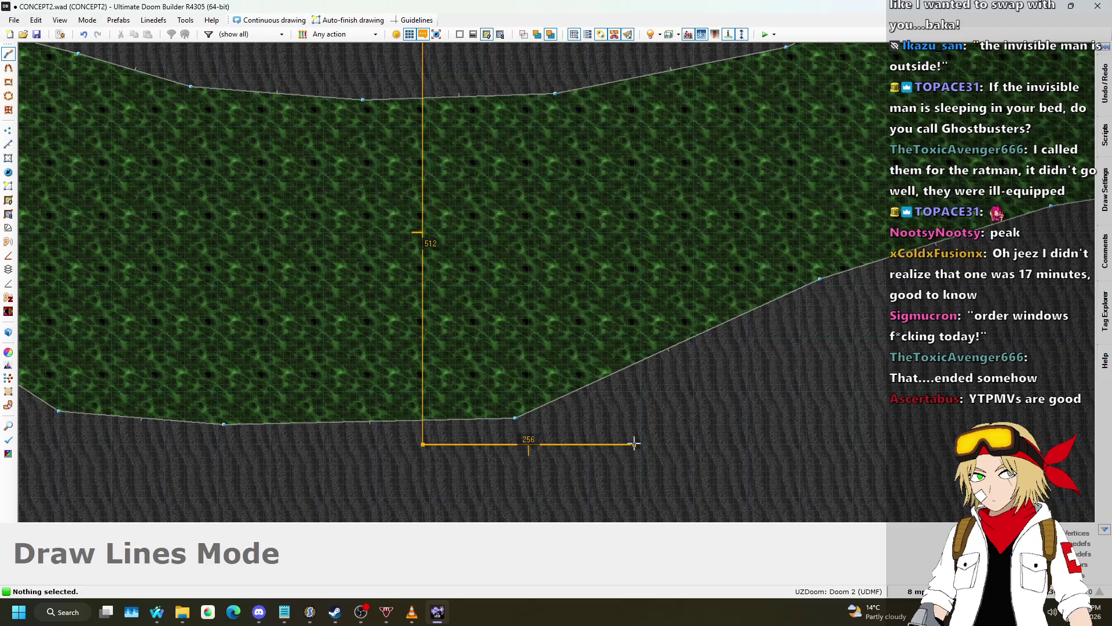
click(634, 445)
scroll(634, 444, down, 1)
scroll(637, 446, down, 1)
scroll(627, 187, up, 3)
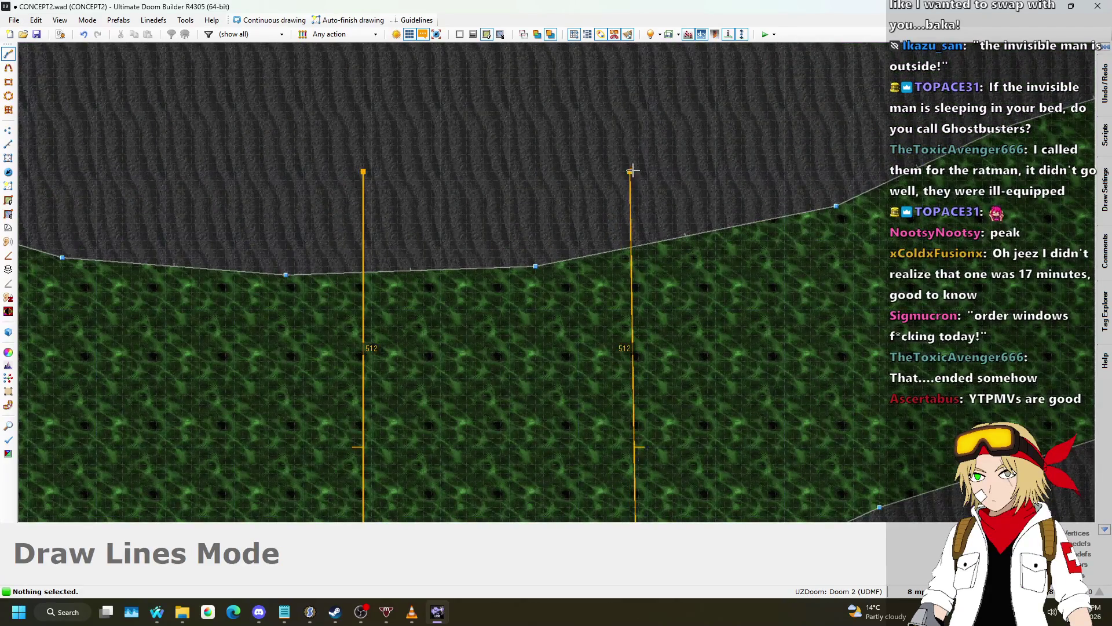
click(360, 174)
scroll(518, 140, down, 4)
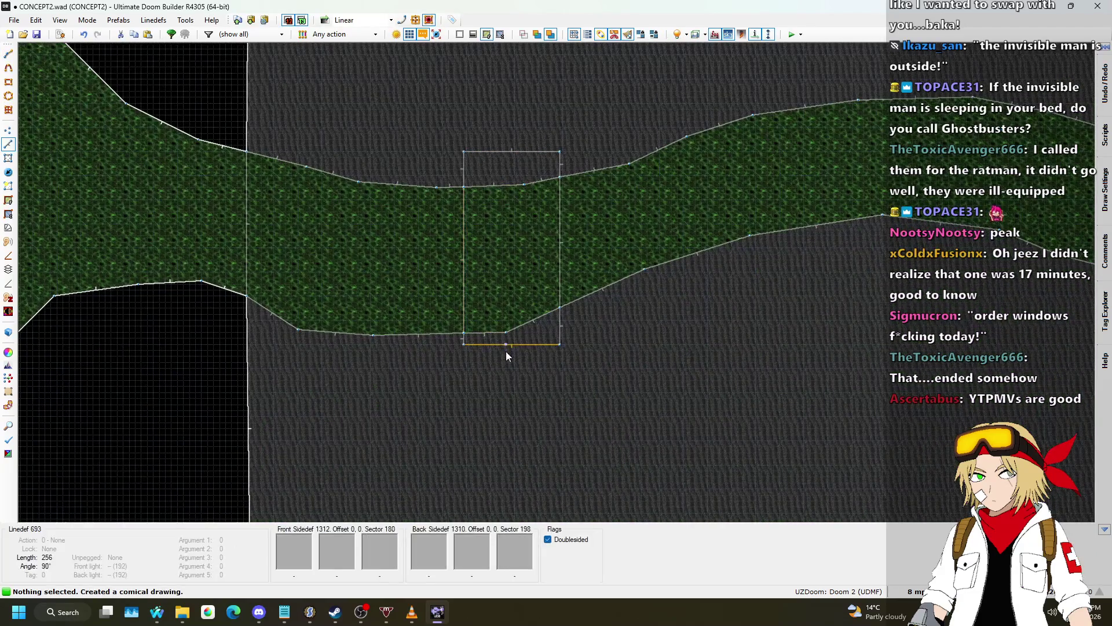
scroll(506, 350, up, 3)
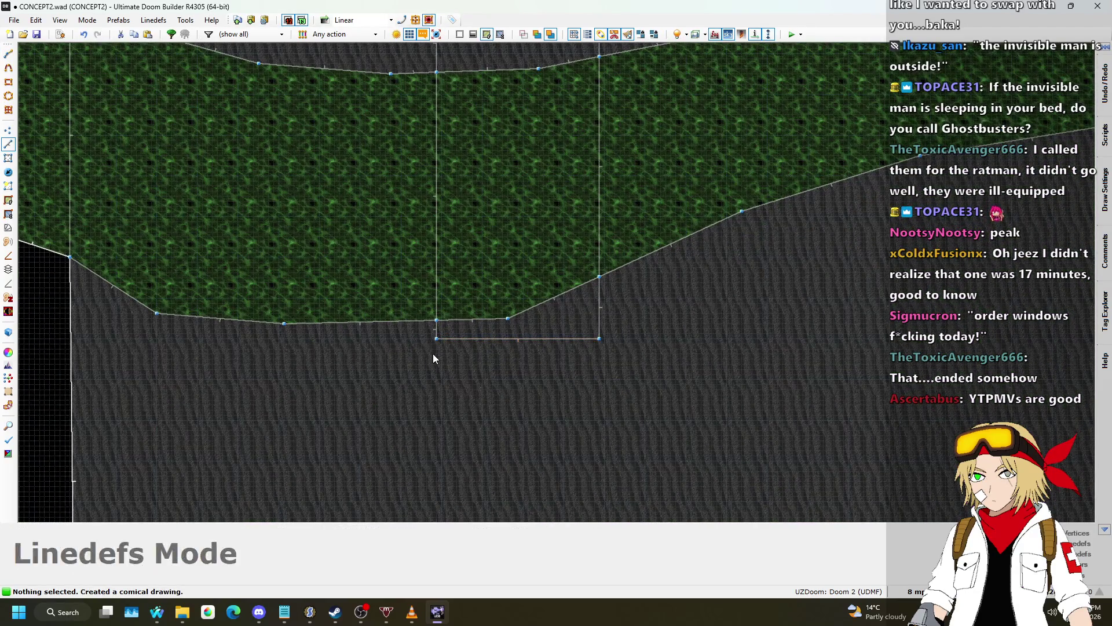
scroll(433, 344, up, 4)
scroll(457, 328, down, 5)
scroll(457, 150, up, 5)
scroll(469, 127, down, 2)
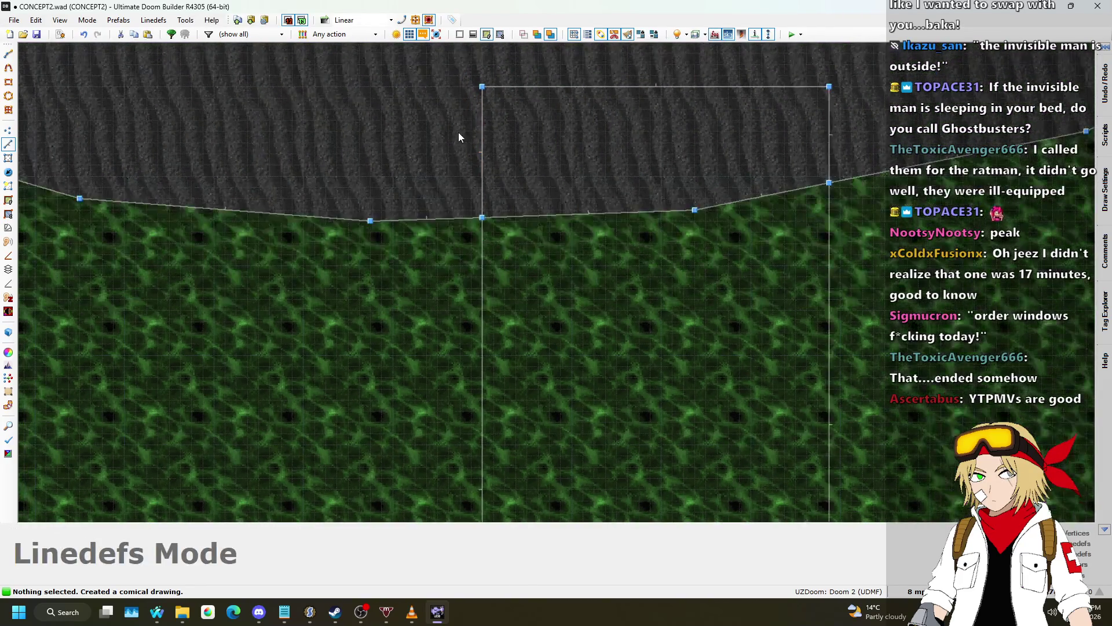
scroll(741, 121, up, 1)
- Draw a second 256-wide rectangle across the stream at the other bridge crossing
key(l)
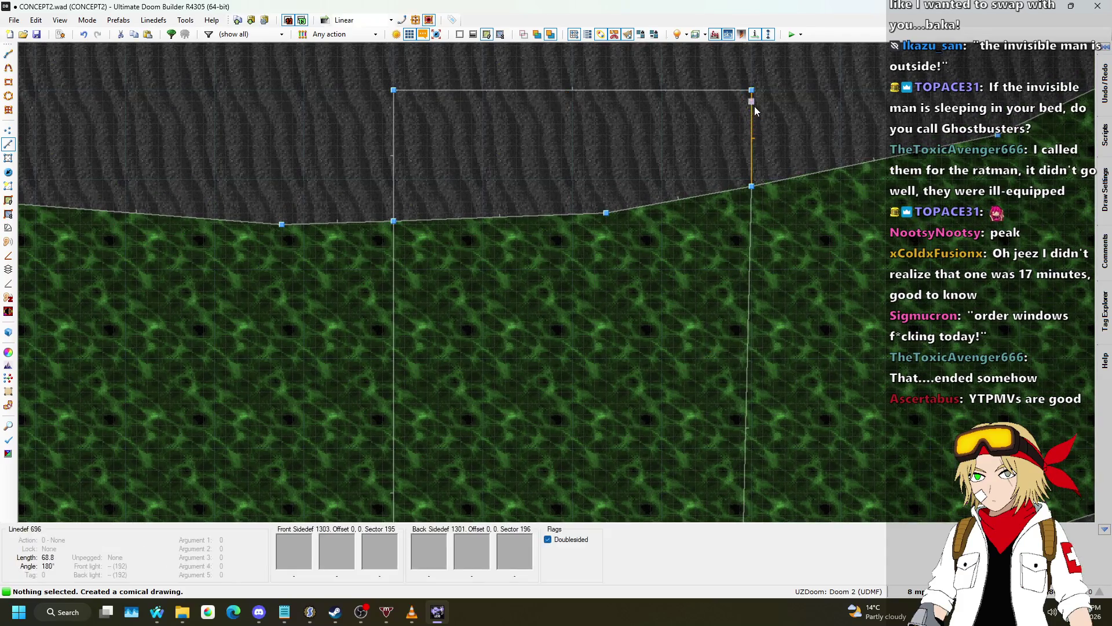
scroll(754, 108, down, 3)
scroll(741, 324, up, 3)
key(l)
scroll(746, 300, down, 5)
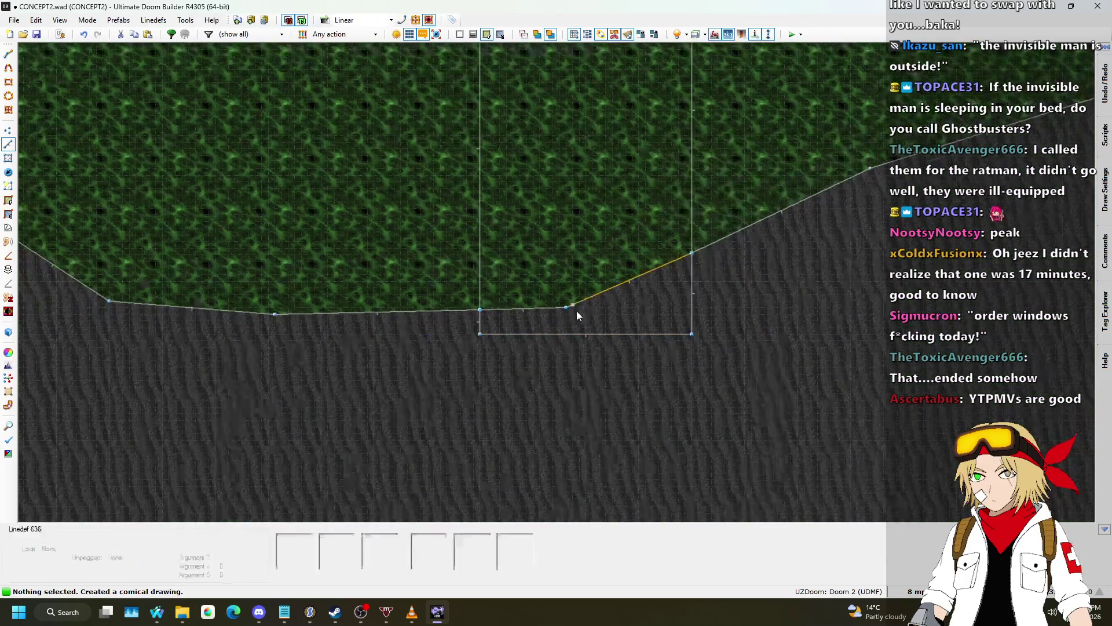
scroll(416, 176, up, 4)
key(l)
scroll(416, 177, down, 4)
scroll(704, 139, up, 4)
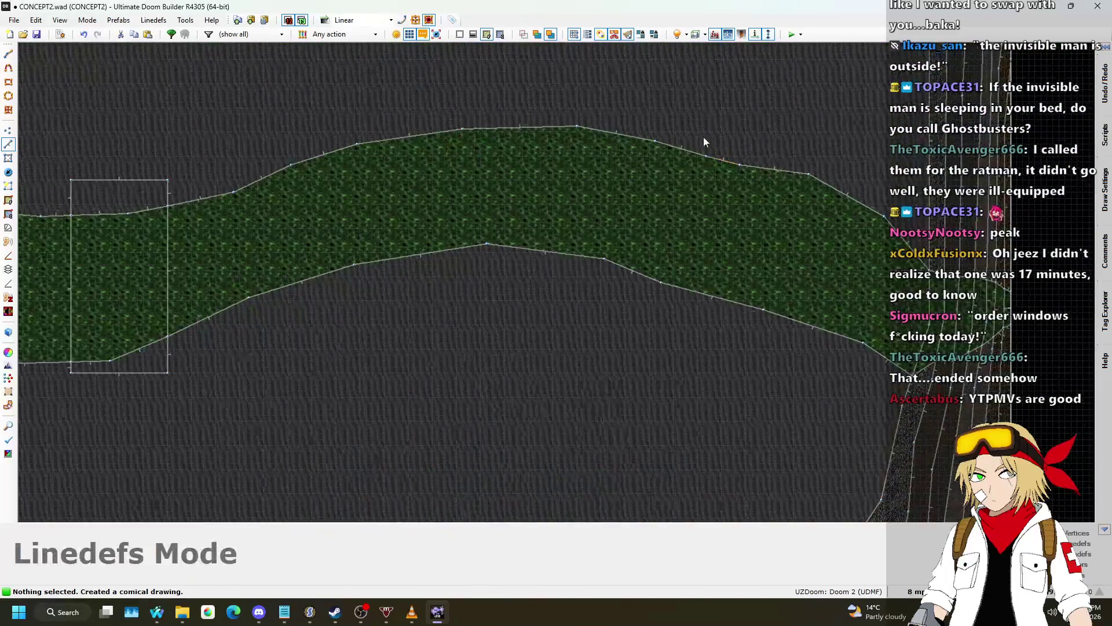
scroll(677, 112, up, 2)
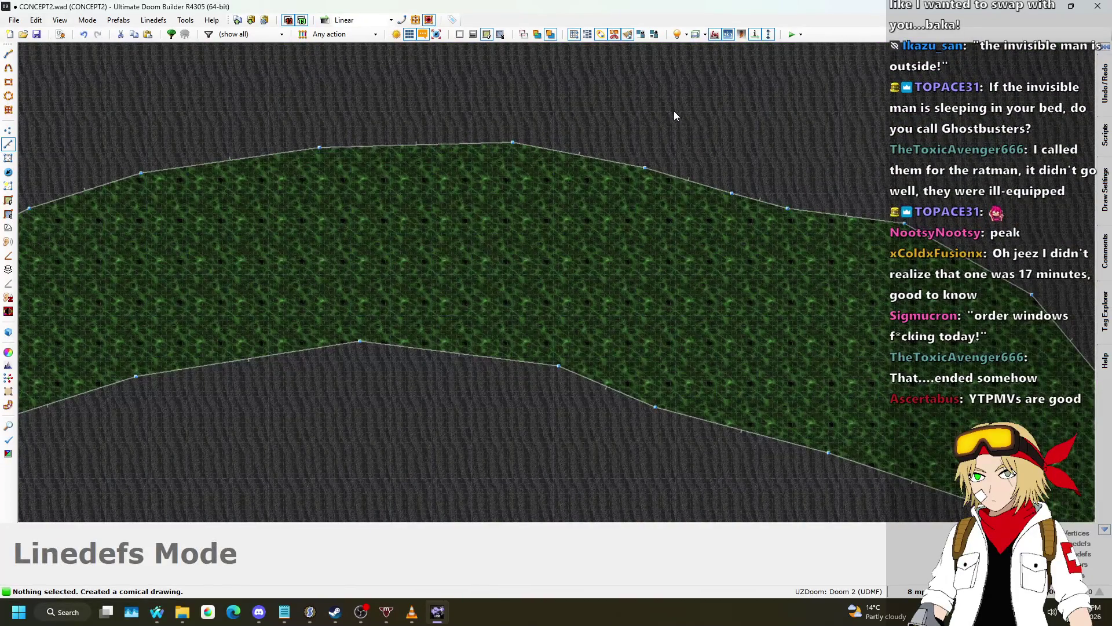
scroll(676, 110, up, 2)
key(d)
scroll(660, 110, down, 3)
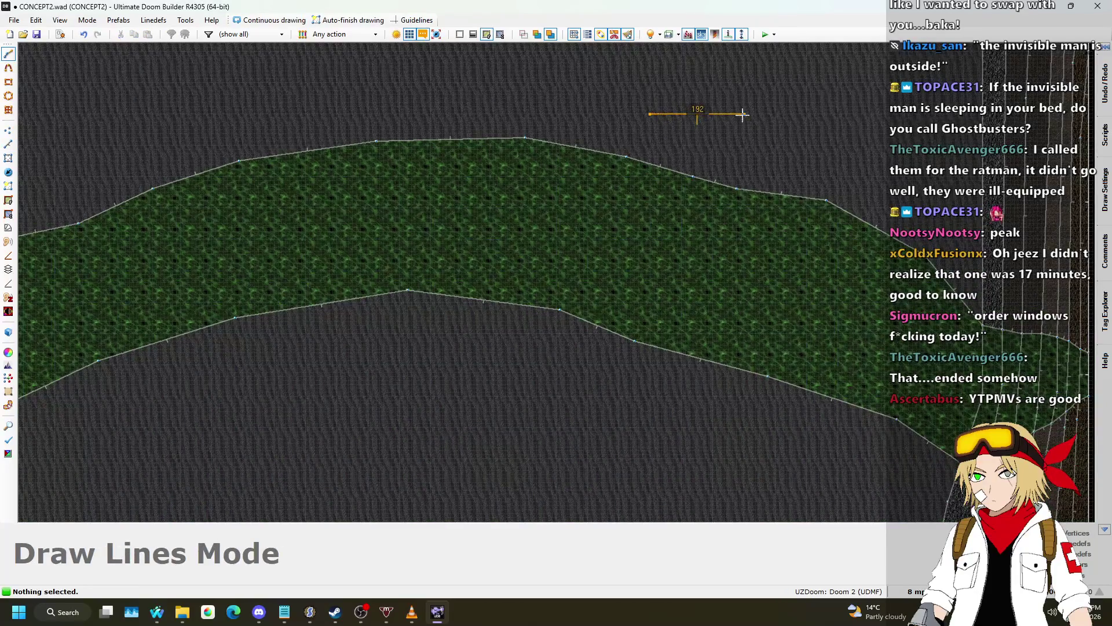
scroll(742, 114, up, 3)
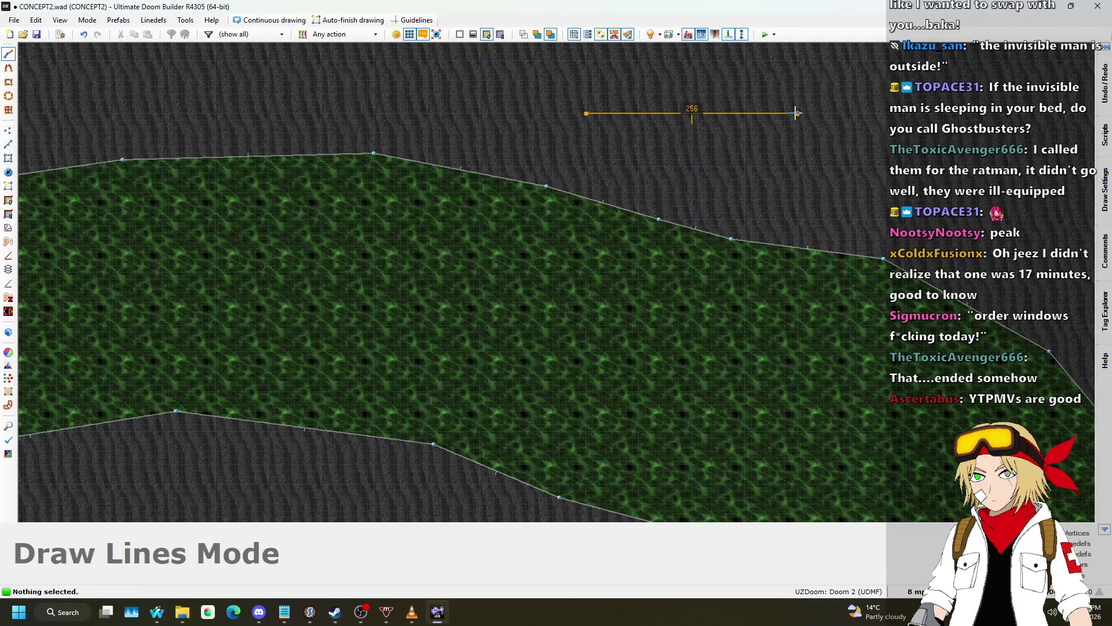
click(795, 113)
scroll(797, 110, down, 2)
scroll(798, 376, up, 2)
scroll(798, 376, down, 2)
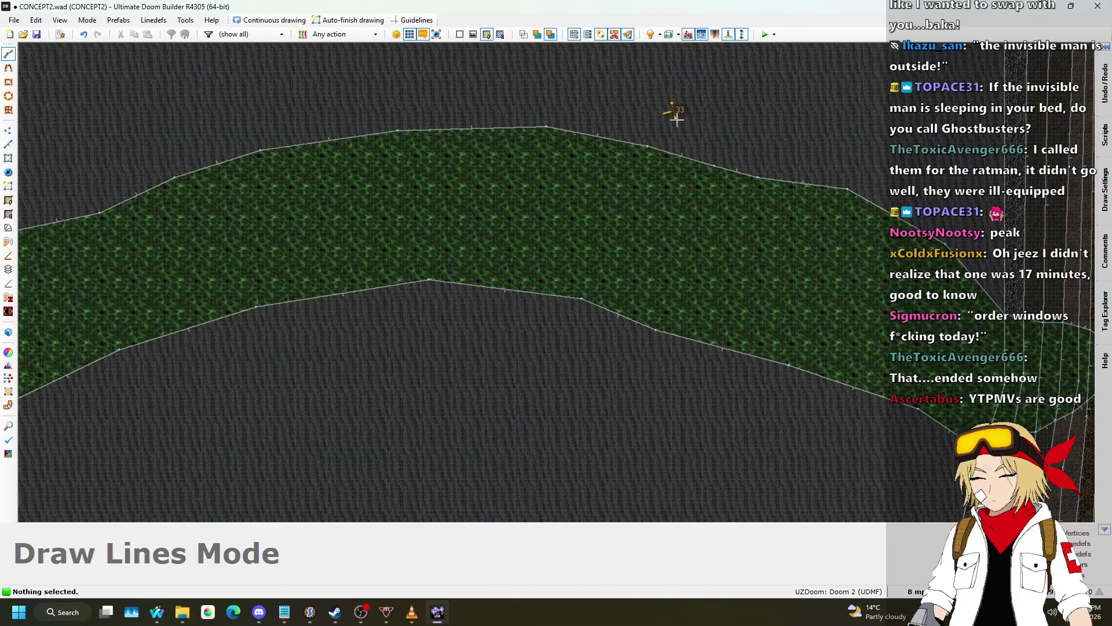
scroll(676, 125, up, 3)
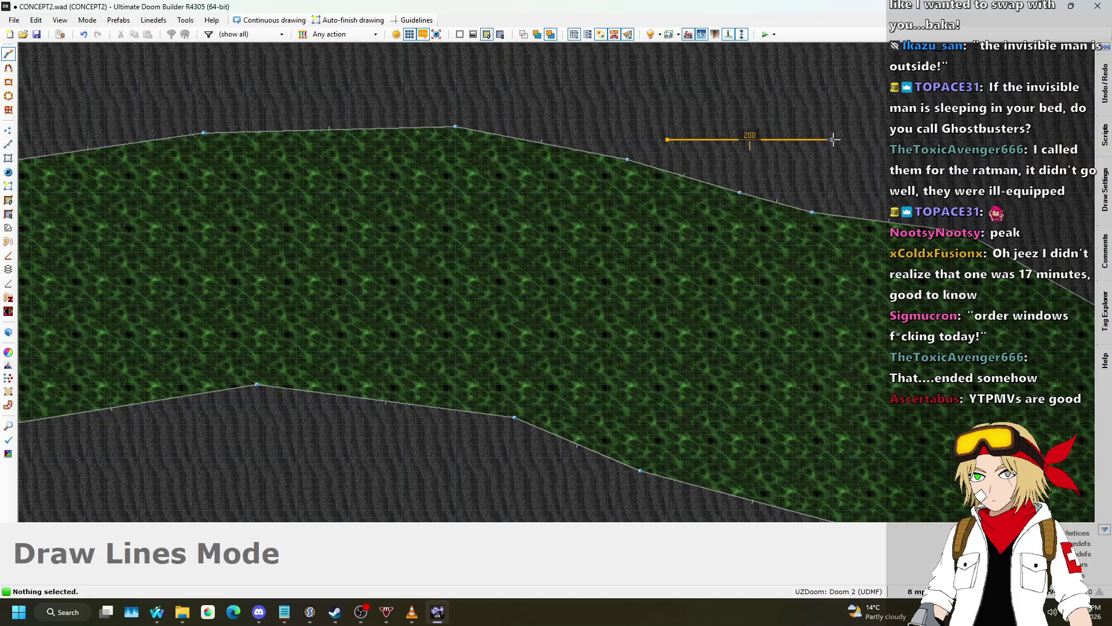
click(878, 139)
key(Down)
key(Down)
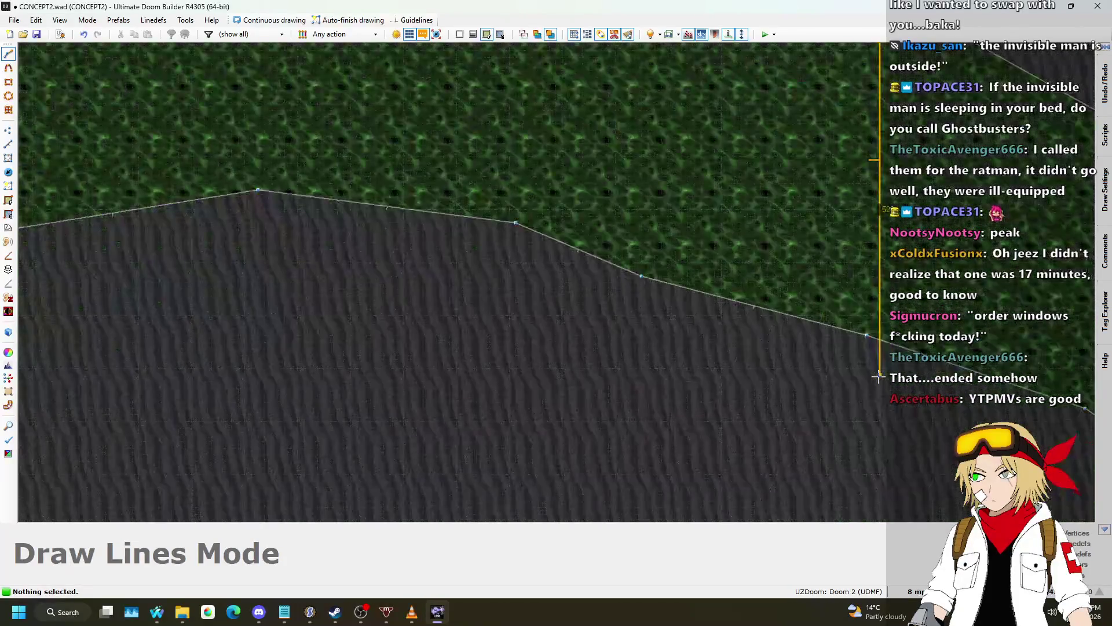
scroll(880, 366, up, 3)
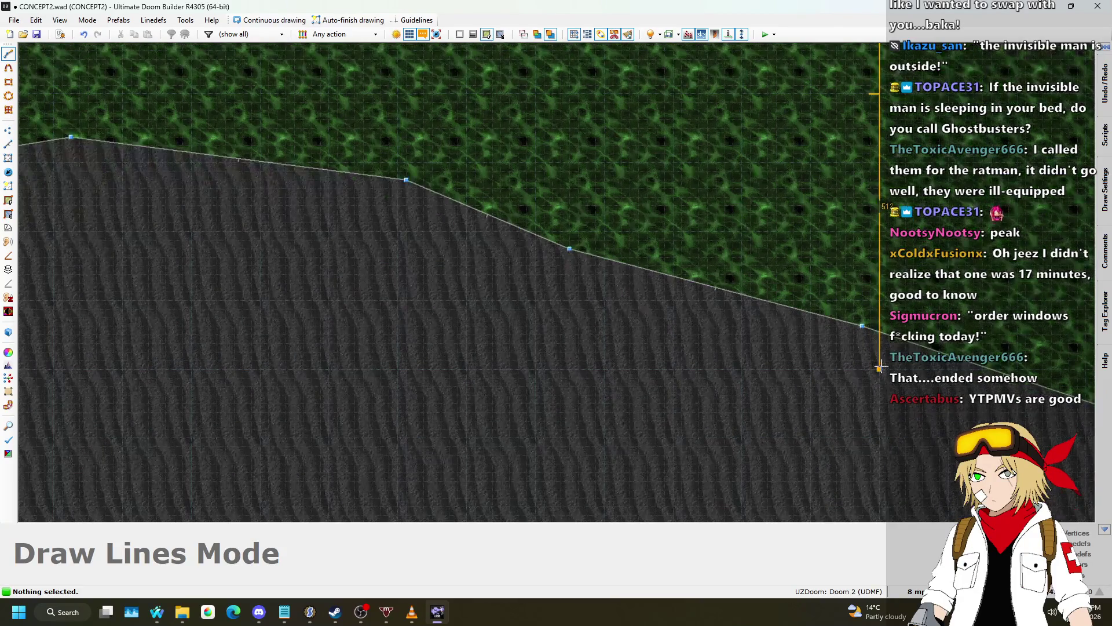
scroll(882, 366, down, 3)
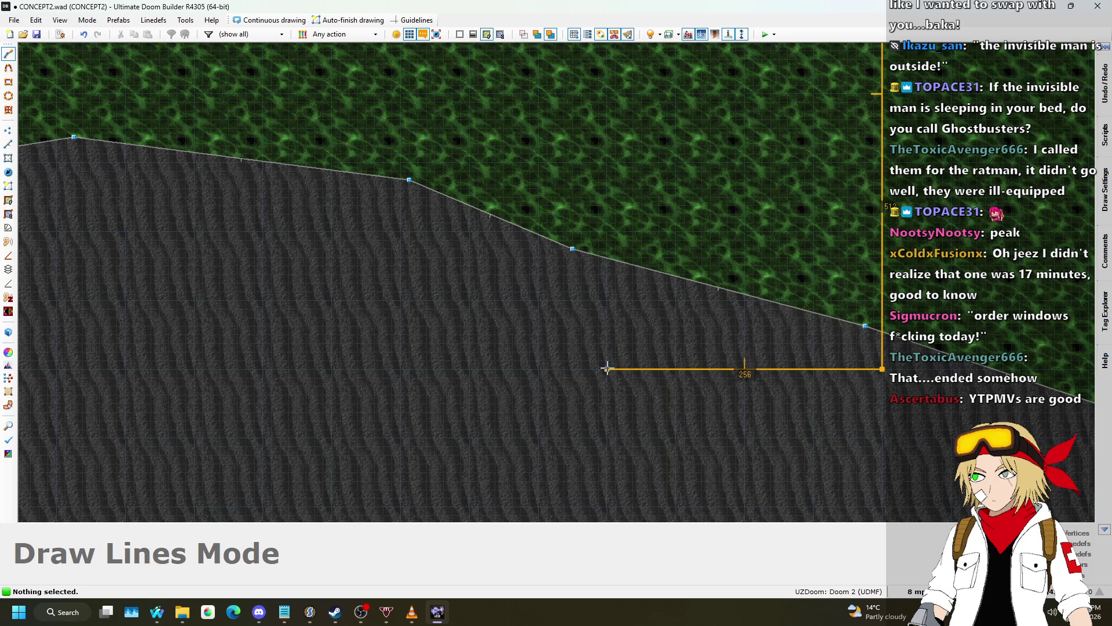
scroll(607, 399, down, 3)
click(677, 136)
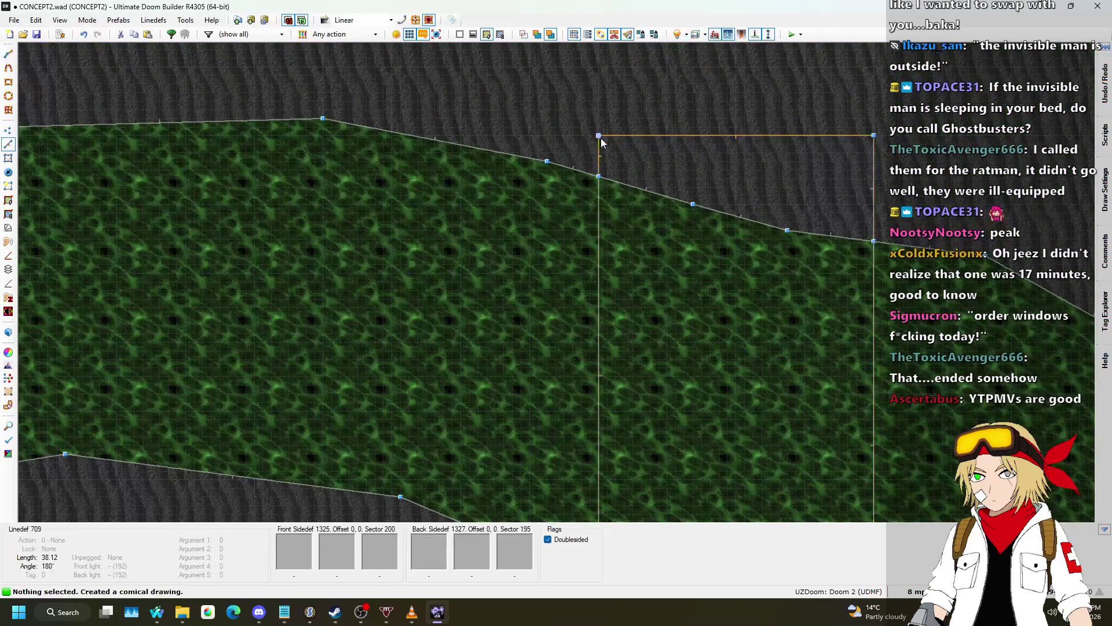
scroll(700, 135, up, 1)
scroll(539, 112, up, 3)
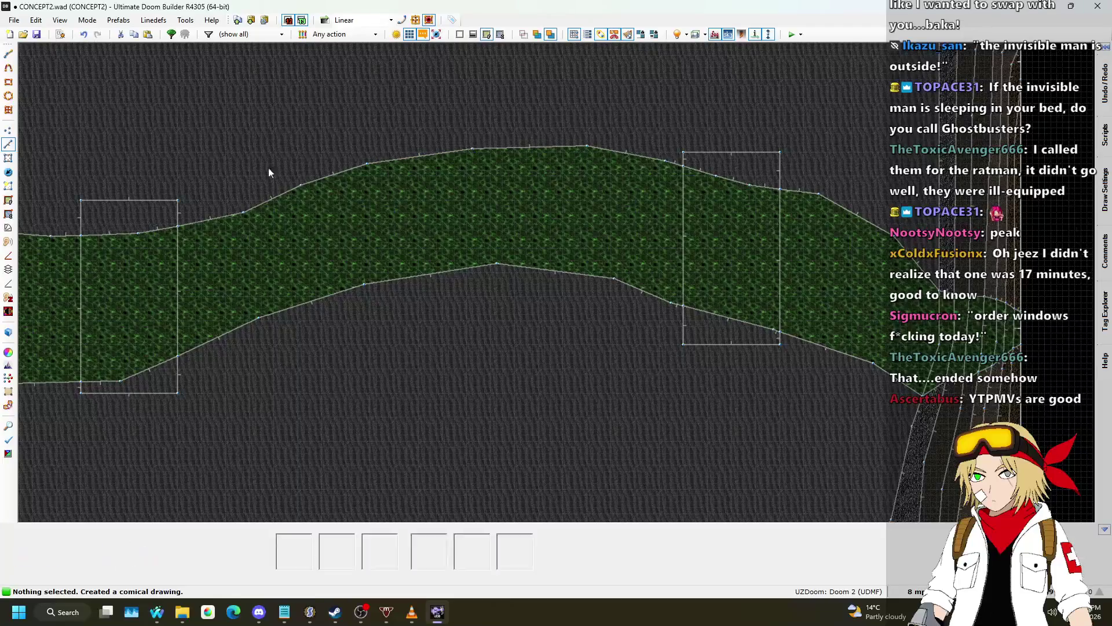
click(7, 158)
- Select all six pieces of both bridge rectangles and set their Tag 1 to 3
click(157, 227)
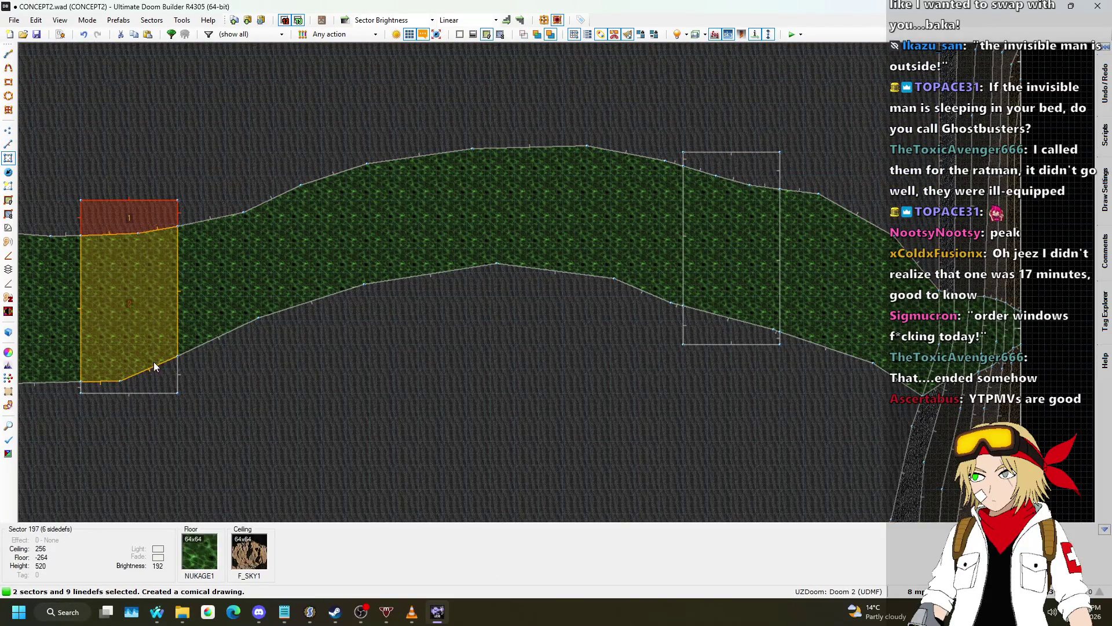
click(135, 386)
click(732, 339)
click(730, 245)
click(739, 165)
click(740, 166)
right_click(738, 169)
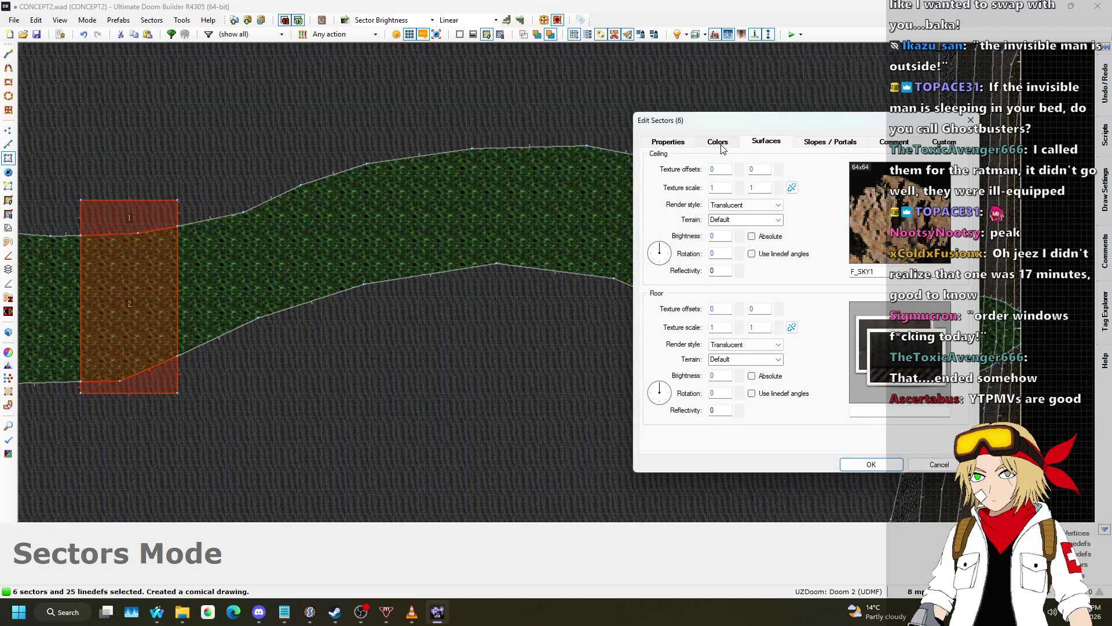
click(871, 465)
scroll(748, 133, down, 5)
scroll(822, 137, down, 1)
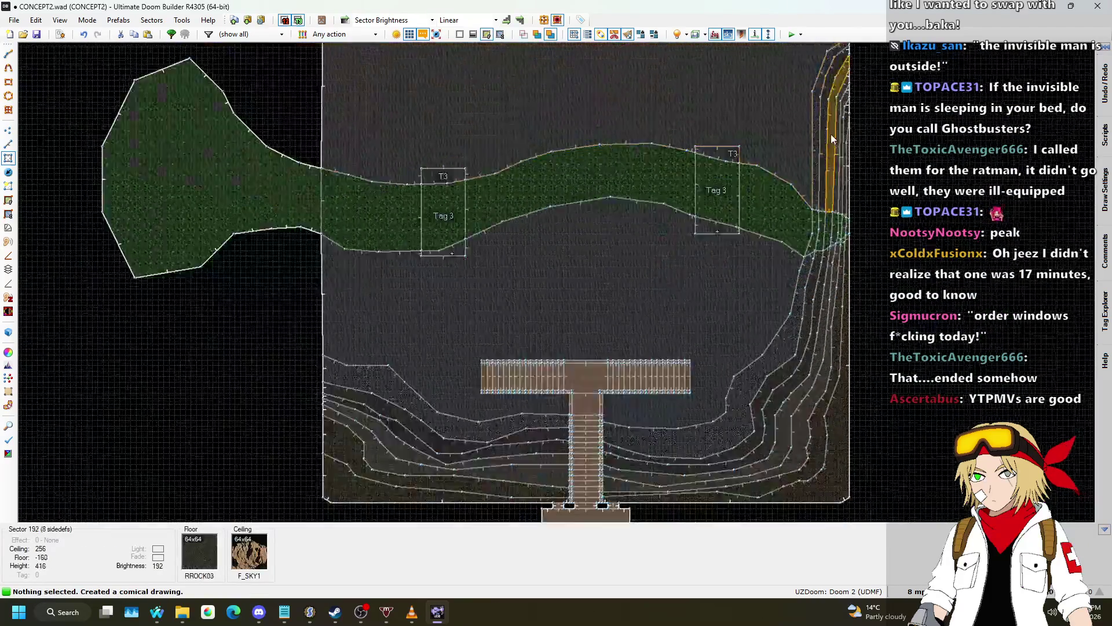
scroll(893, 113, up, 3)
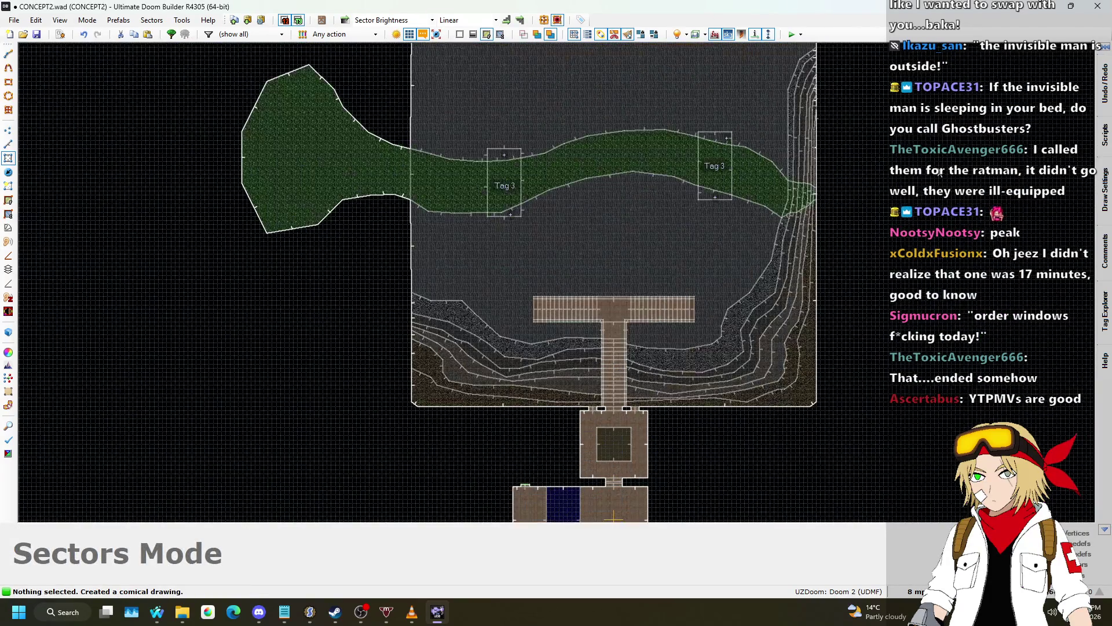
scroll(879, 229, down, 3)
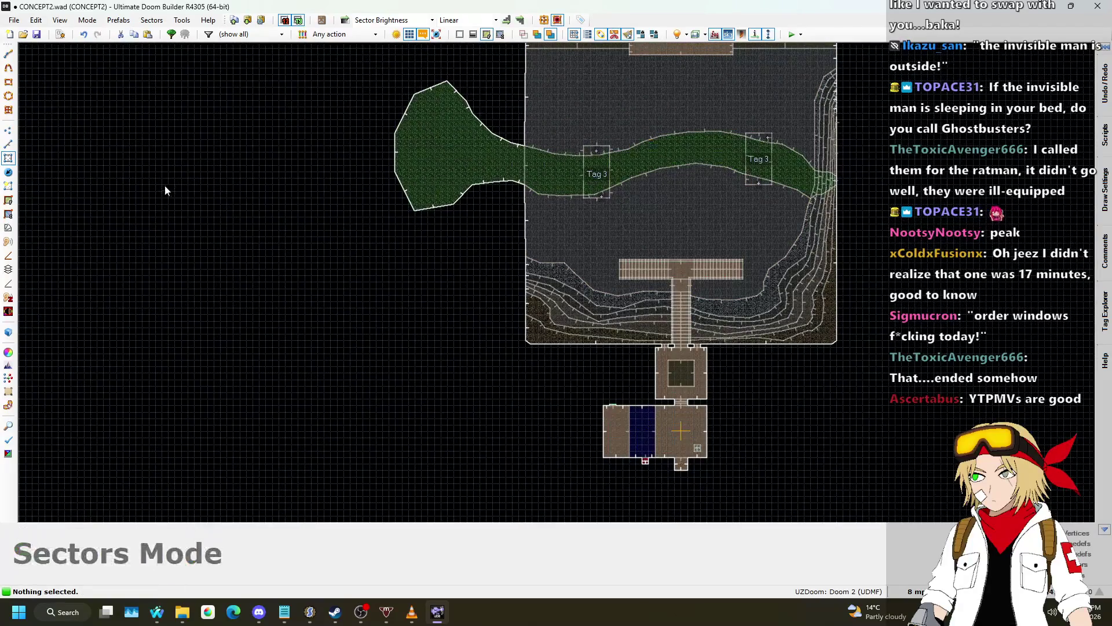
click(9, 144)
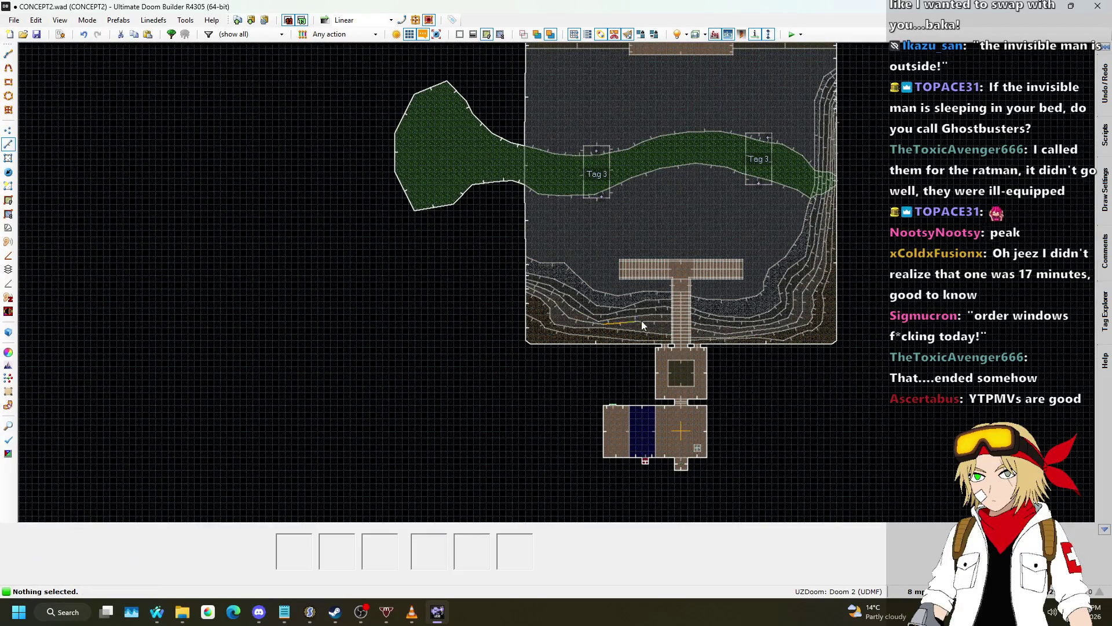
- Set the grid size to 64 map units
scroll(634, 321, down, 1)
scroll(829, 177, up, 3)
scroll(829, 176, down, 2)
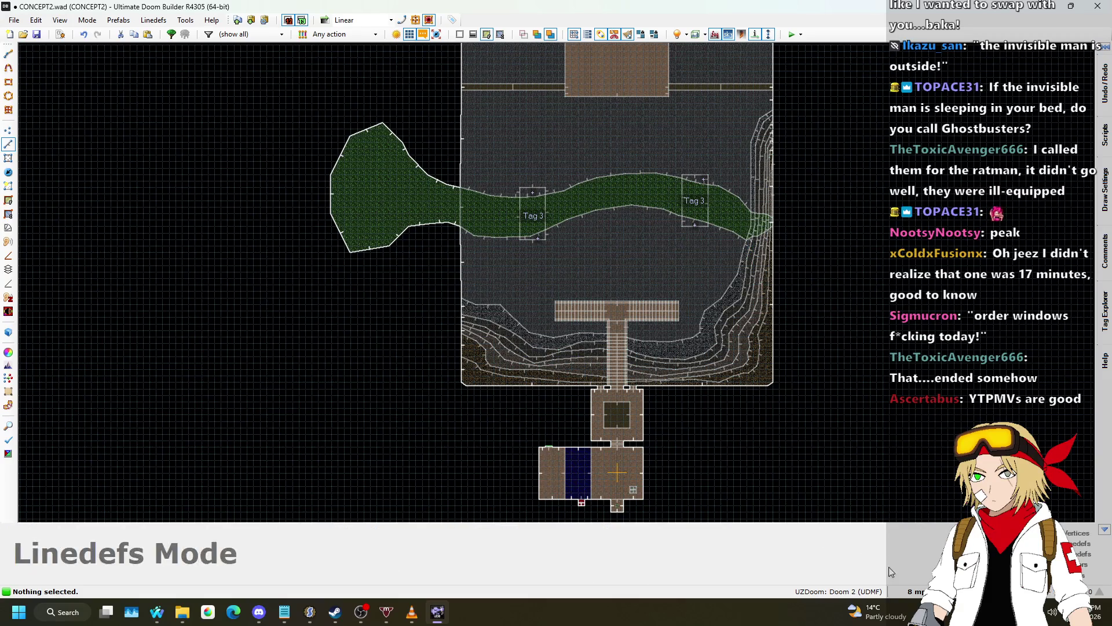
click(916, 591)
click(916, 461)
- Draw a small triangular sector in the void beside the map and open its diagonal linedef's properties
scroll(811, 243, up, 5)
scroll(776, 220, down, 3)
scroll(762, 284, up, 5)
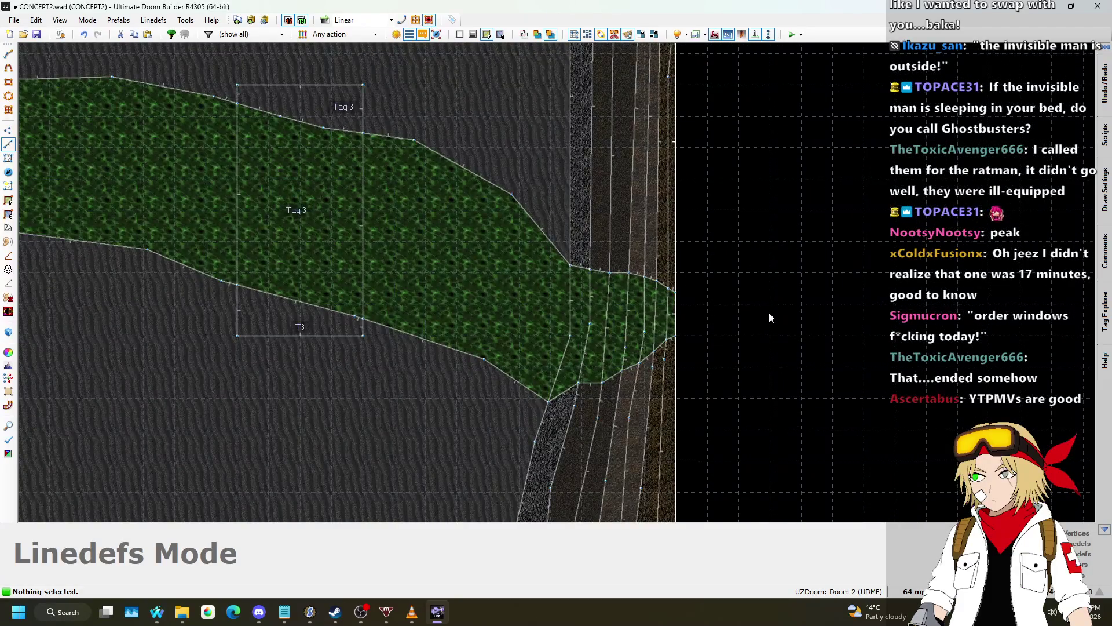
scroll(769, 313, up, 1)
key(space)
click(811, 261)
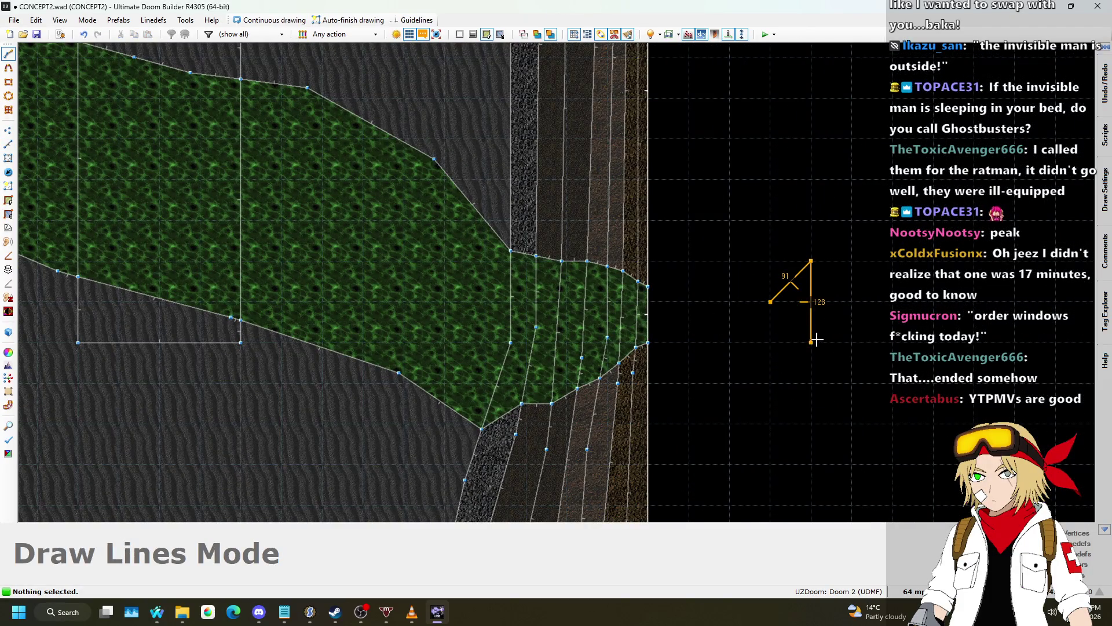
click(771, 301)
scroll(790, 288, up, 1)
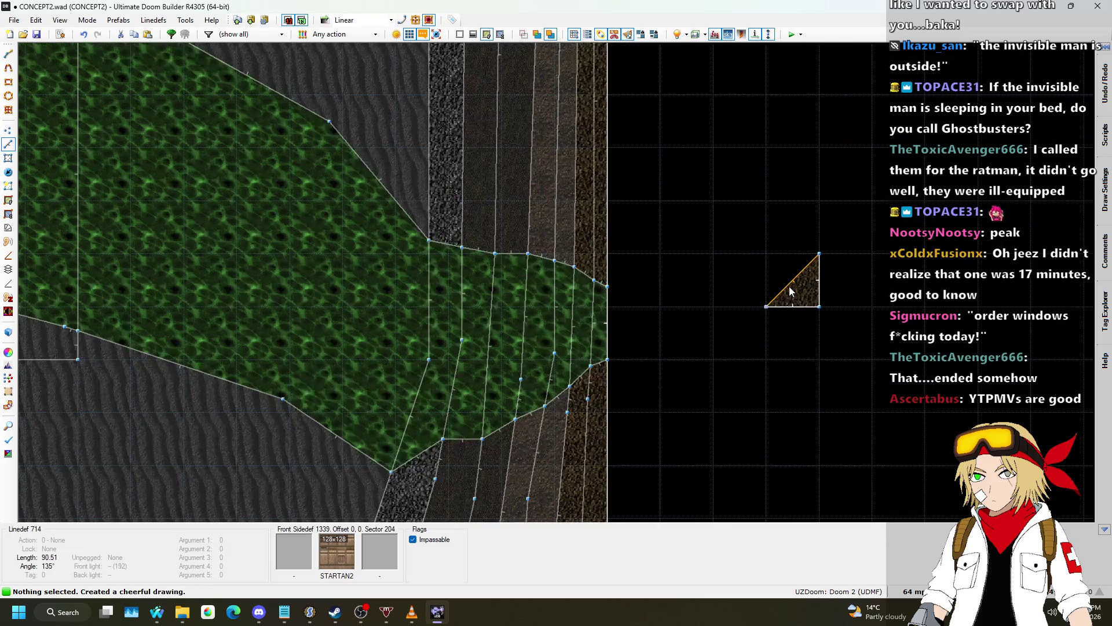
right_click(787, 287)
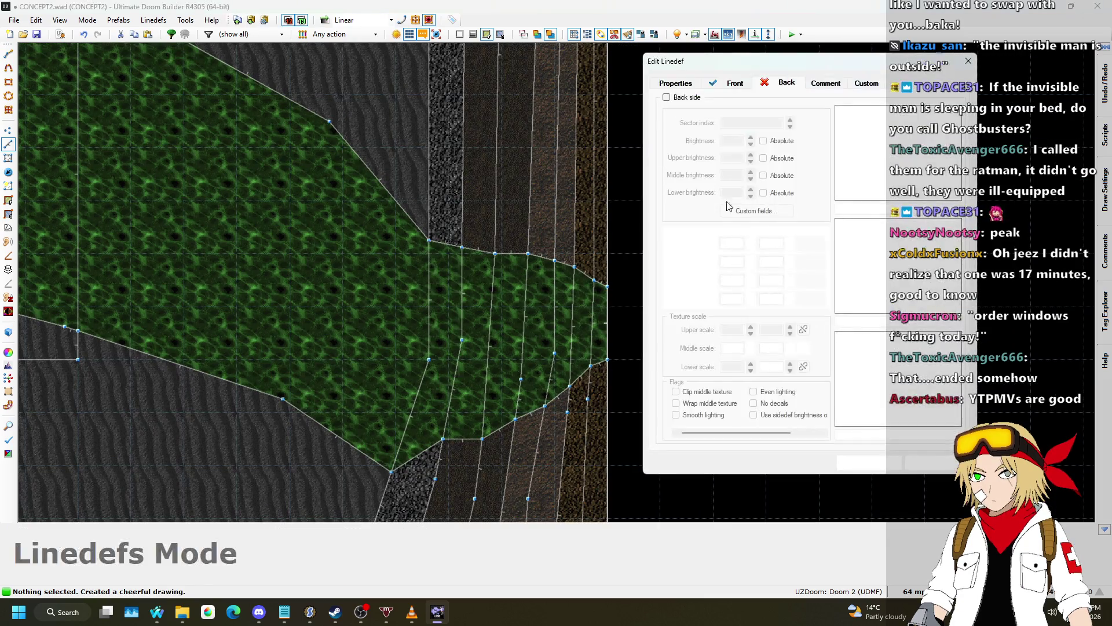
- Give the triangle's linedef action 160 Sector Set 3D Floor and confirm
click(673, 85)
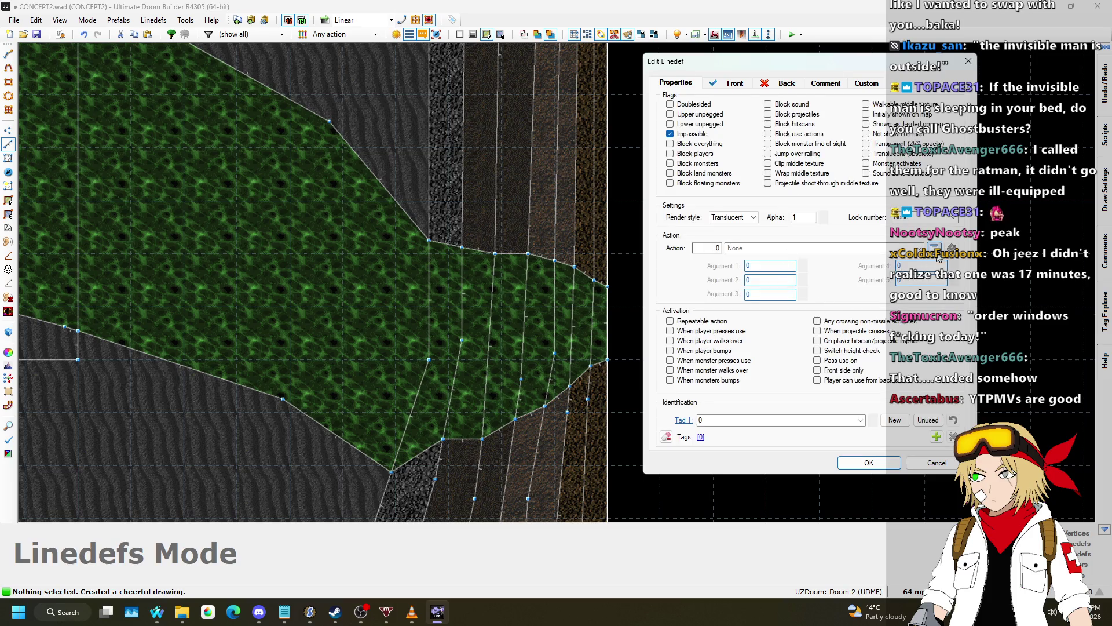
click(934, 249)
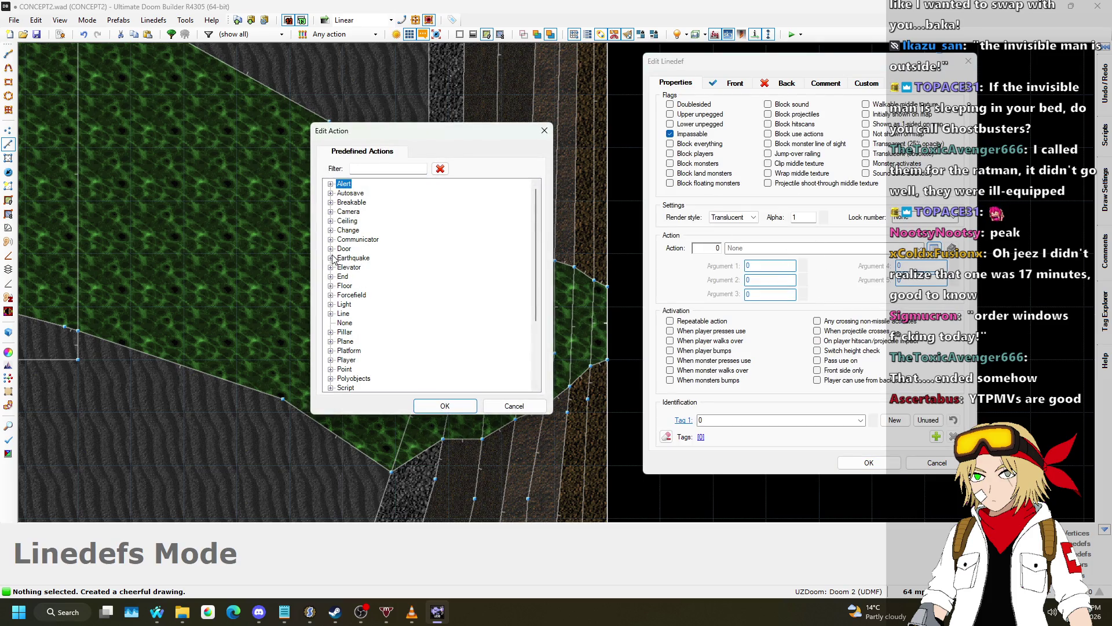
scroll(350, 287, down, 2)
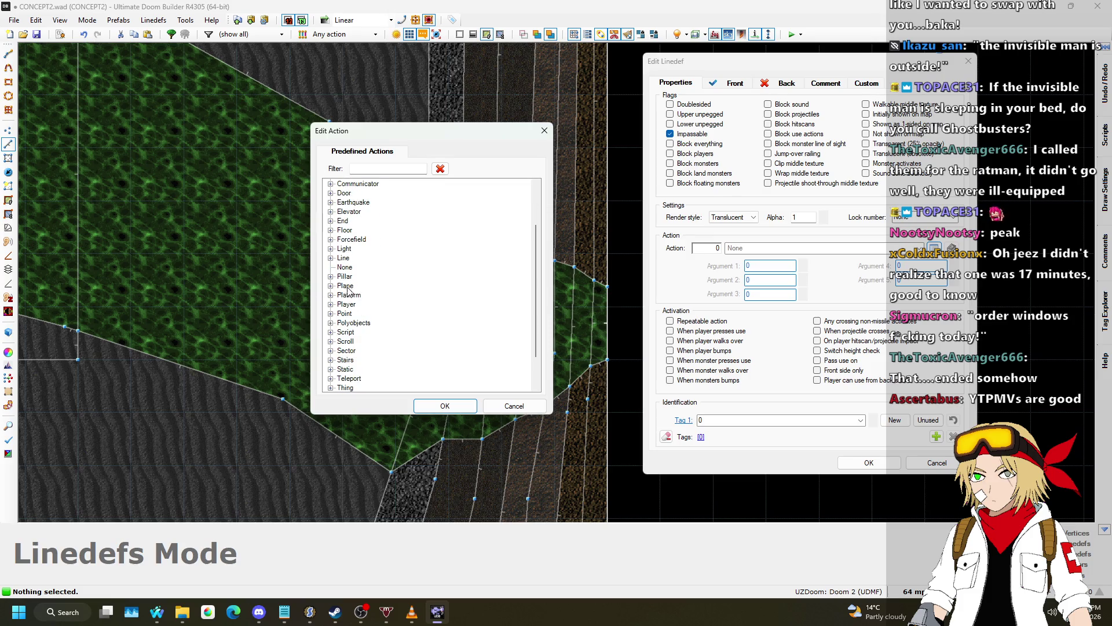
click(332, 324)
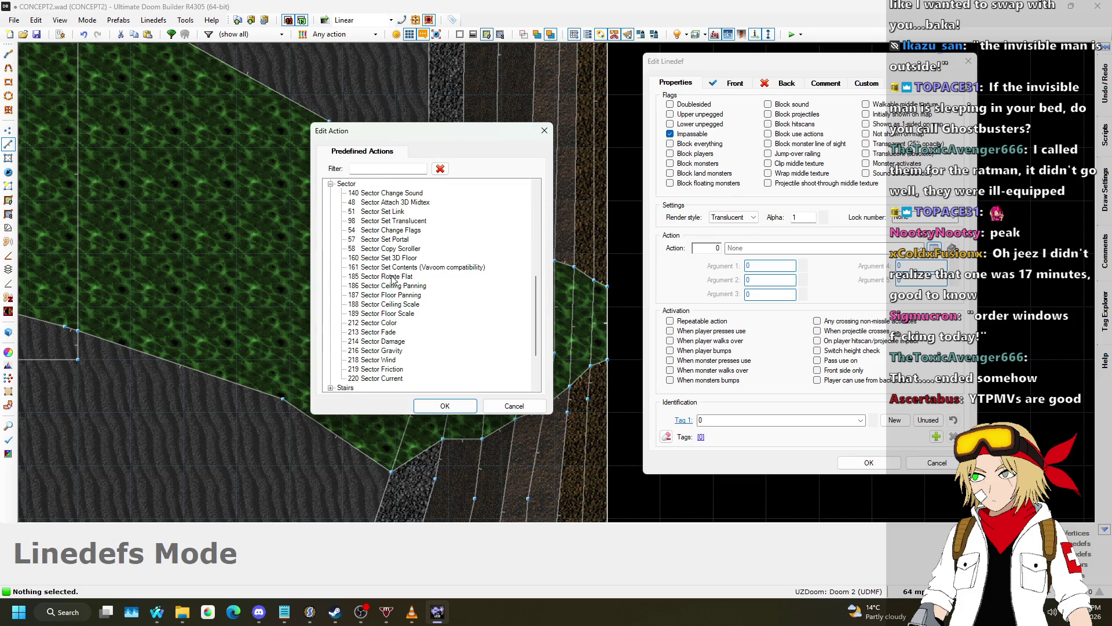
click(462, 409)
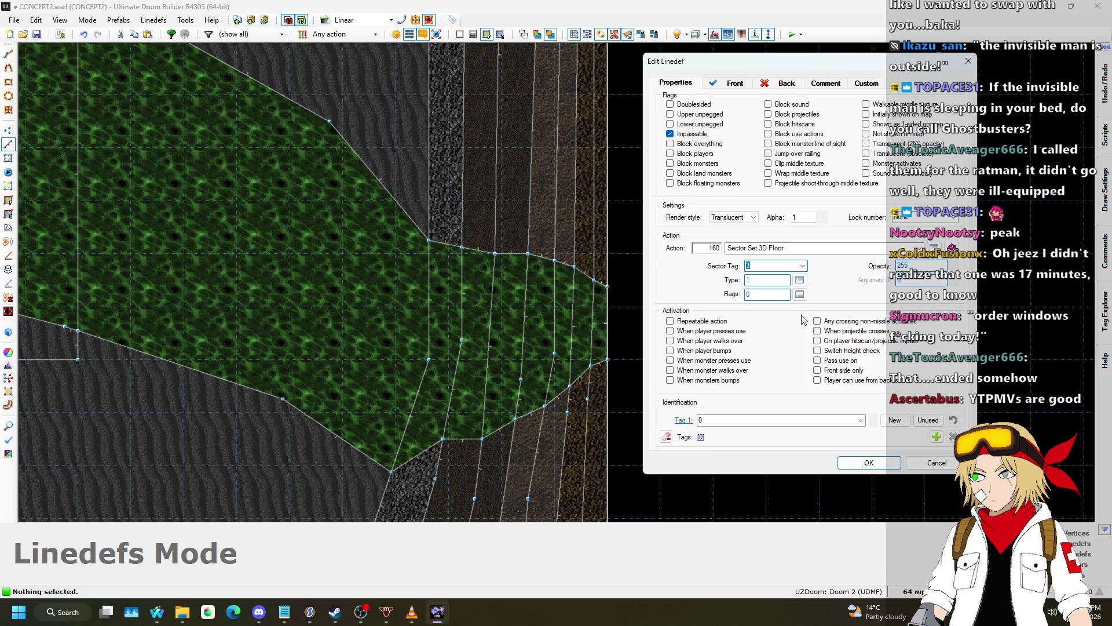
click(870, 465)
- In Visual Mode, lower the control sector's ceiling to -208 for a 16-unit-thick slab
key(w)
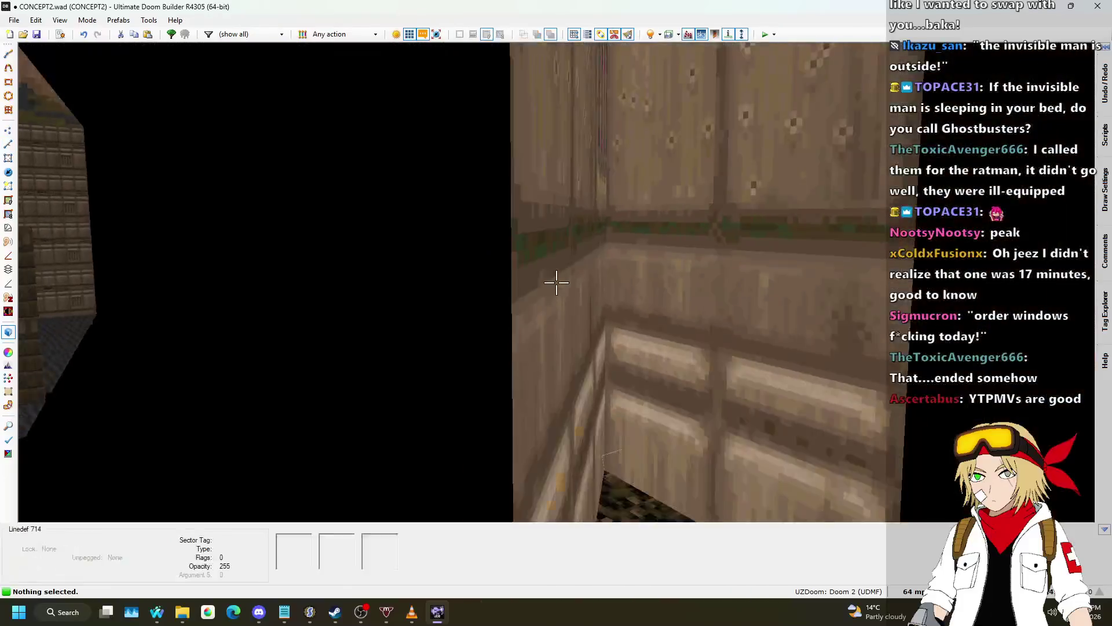
key(s)
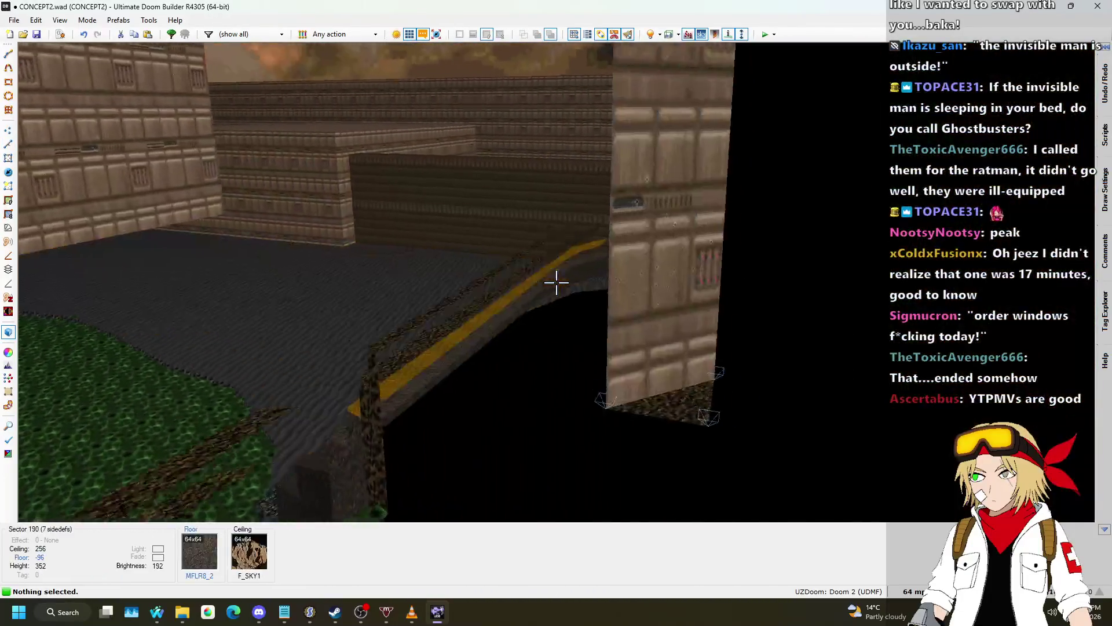
key(w)
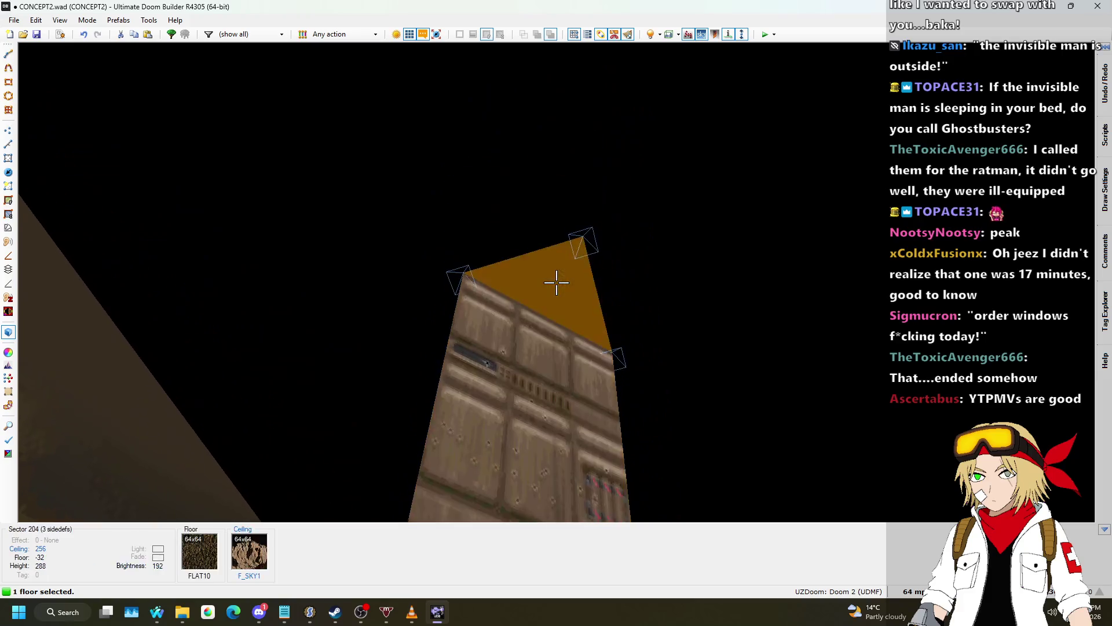
click(556, 282)
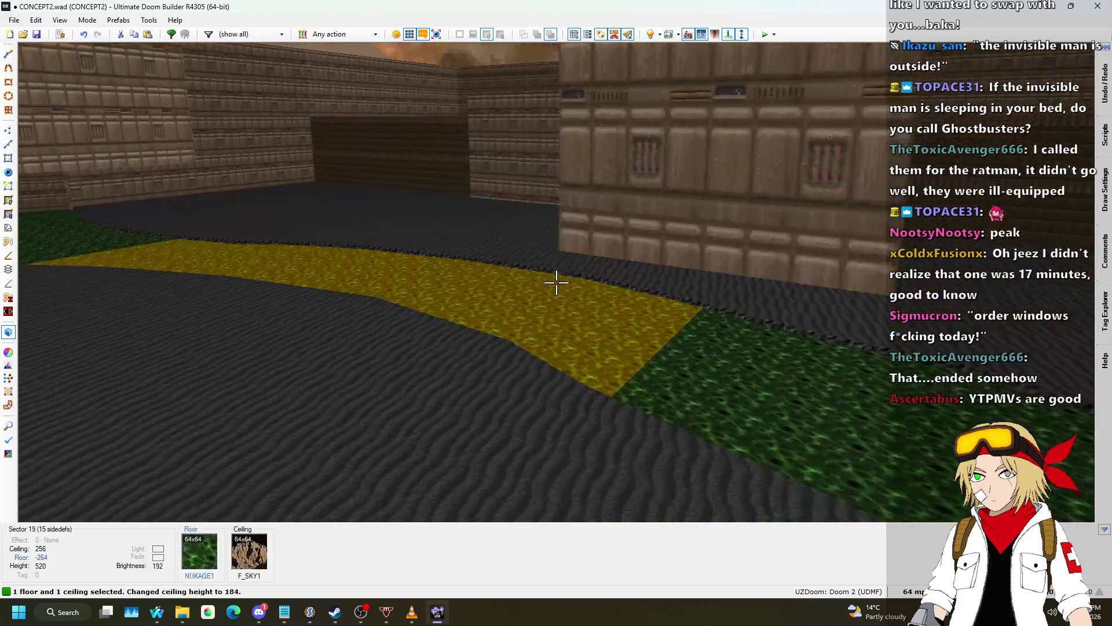
scroll(556, 282, down, 16)
key(w)
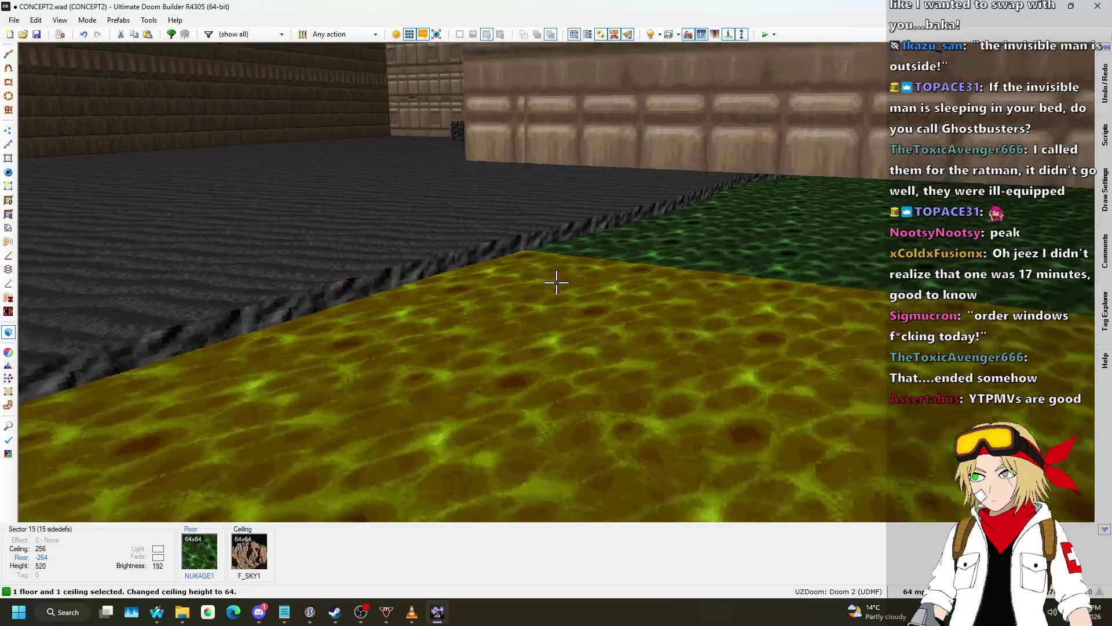
scroll(556, 282, down, 1)
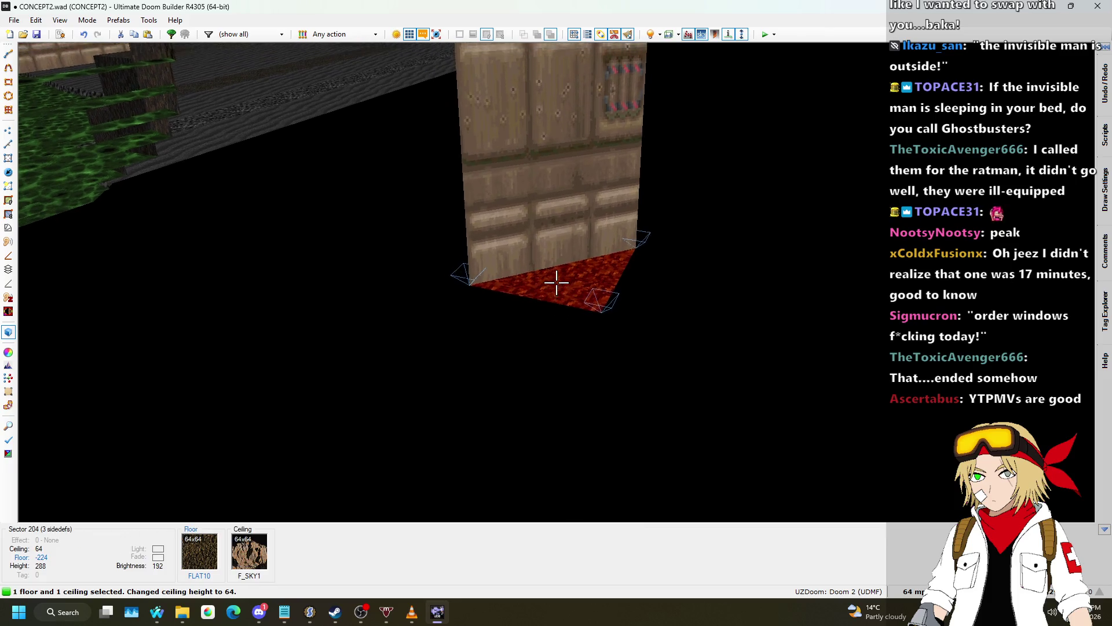
scroll(556, 282, down, 1)
key(w)
key(w)
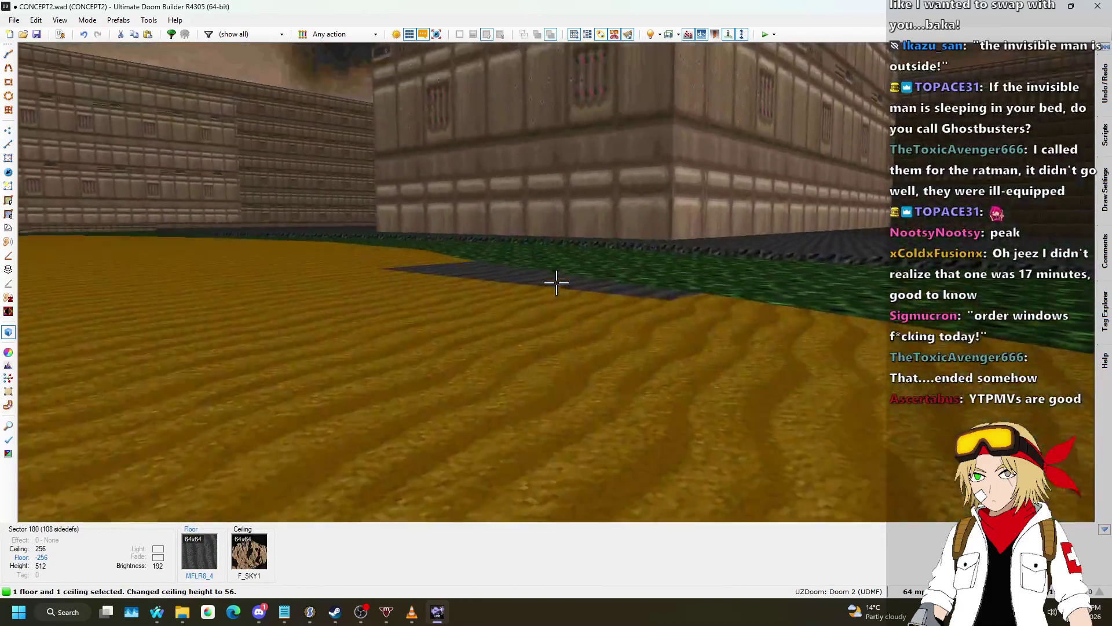
scroll(556, 282, up, 1)
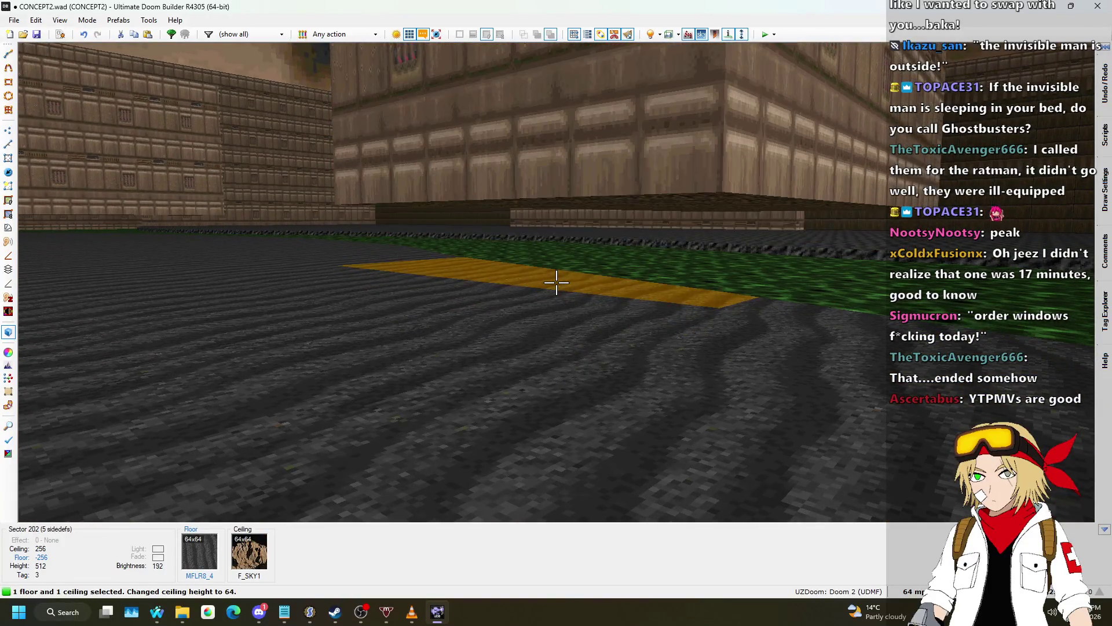
key(w)
key(c)
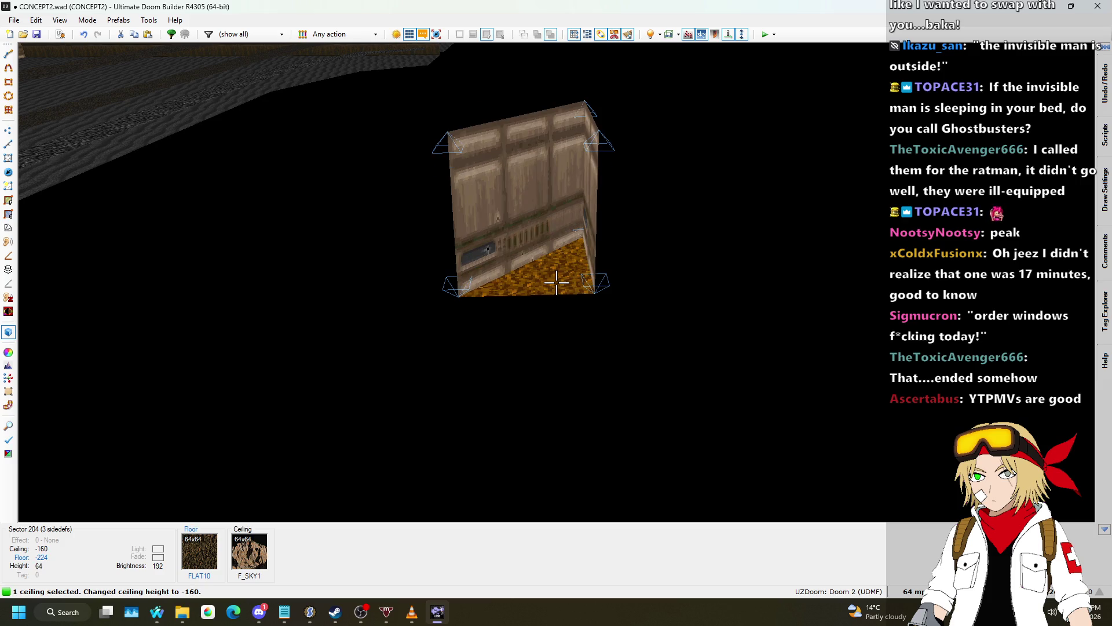
key(q)
key(q)
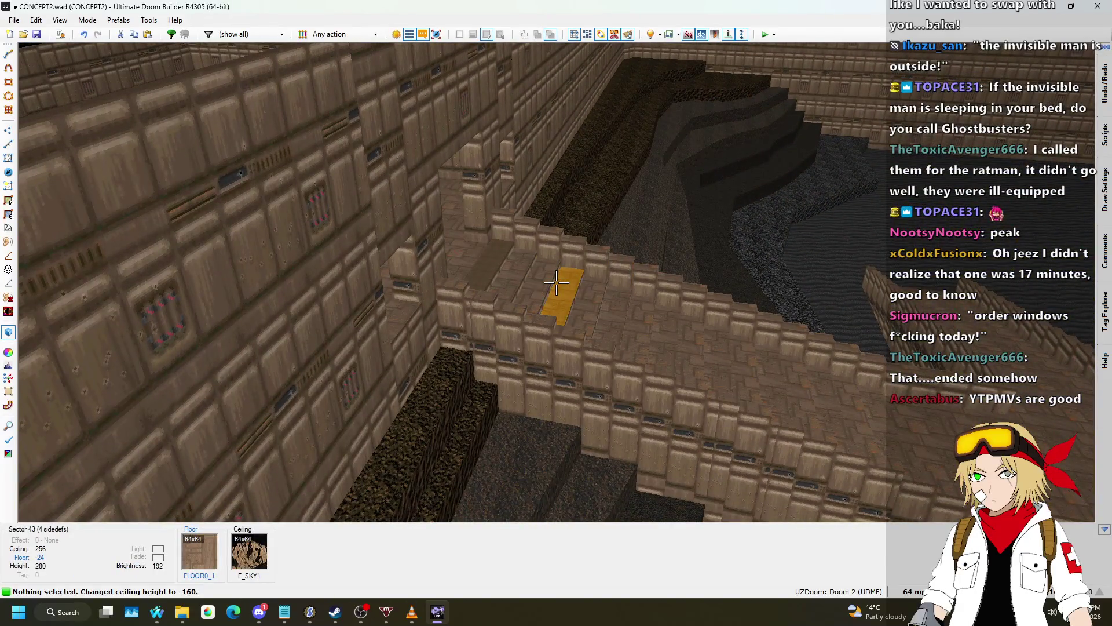
- Put FLOOR0_1 on the control sector's ceiling and CEIL1_1 on its floor
key(ctrl+c)
key(ctrl+v)
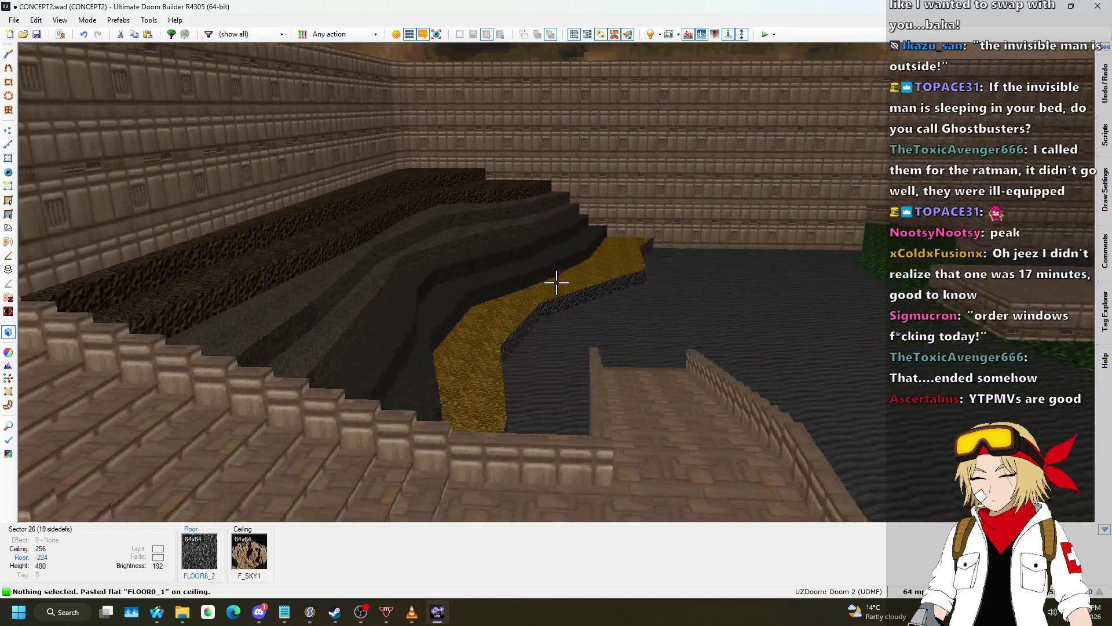
key(ctrl+c)
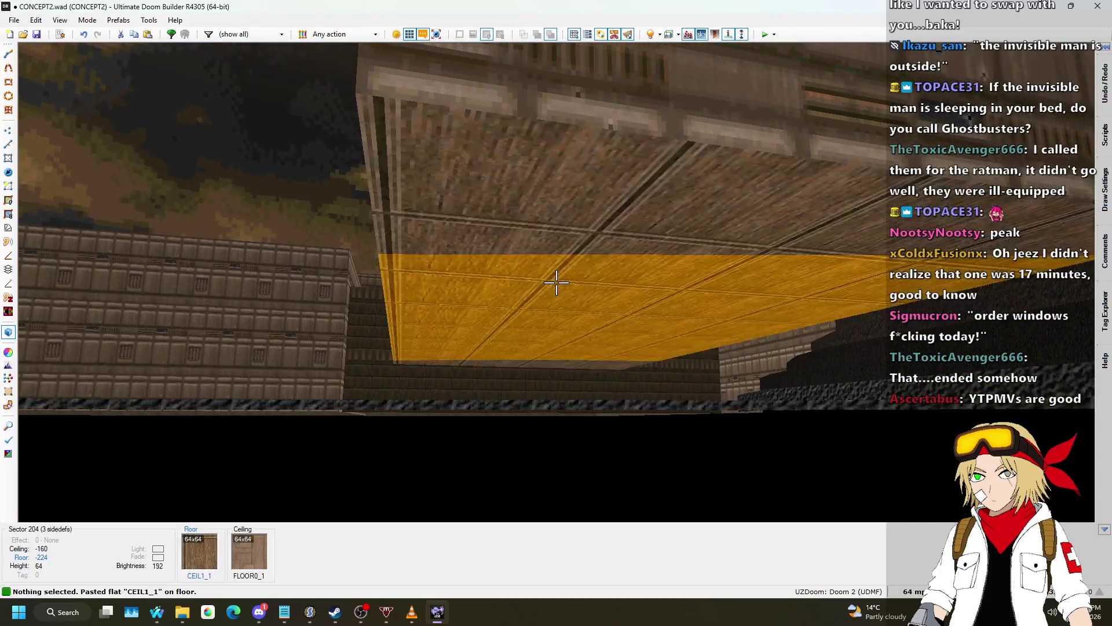
key(ctrl+v)
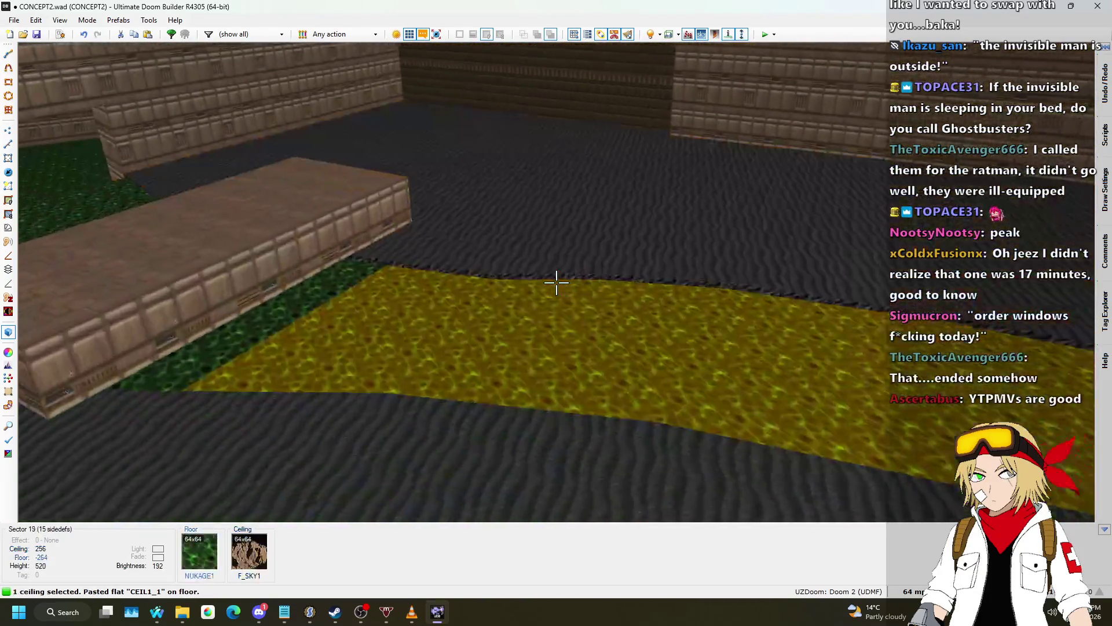
scroll(556, 282, up, 1)
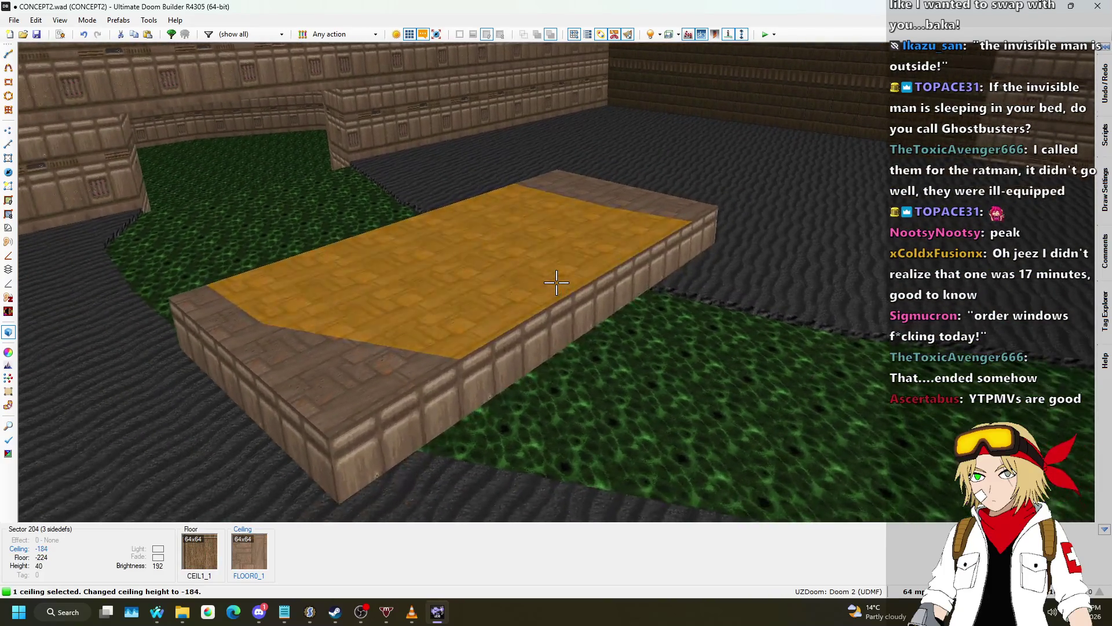
scroll(556, 282, down, 4)
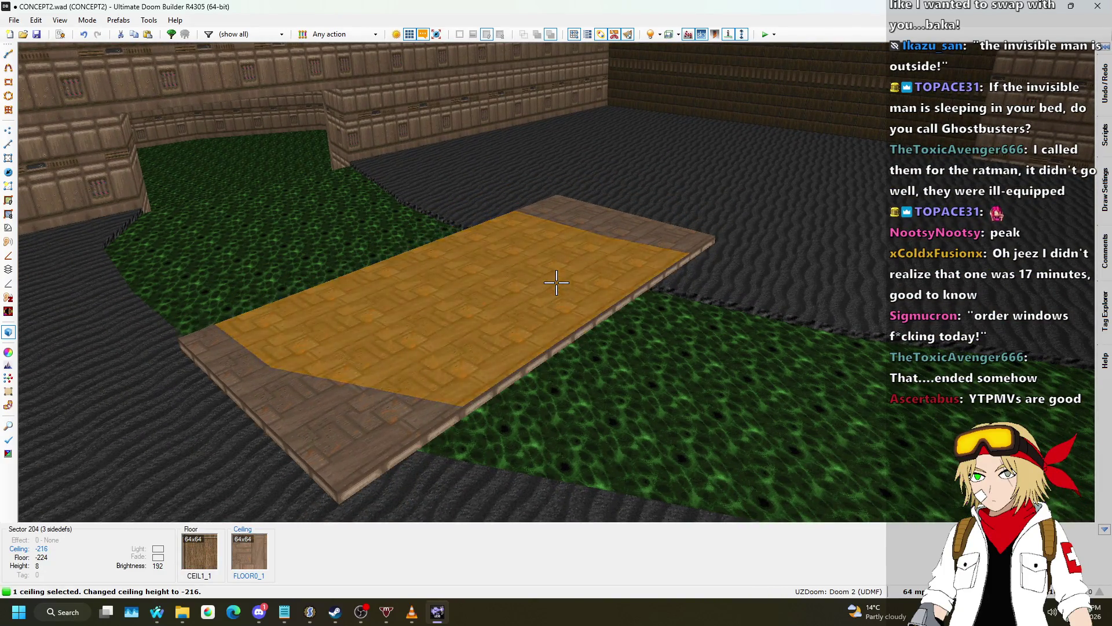
scroll(556, 282, up, 1)
- Back in the 2D map, zoom in and set the grid size to 32 units
key(w)
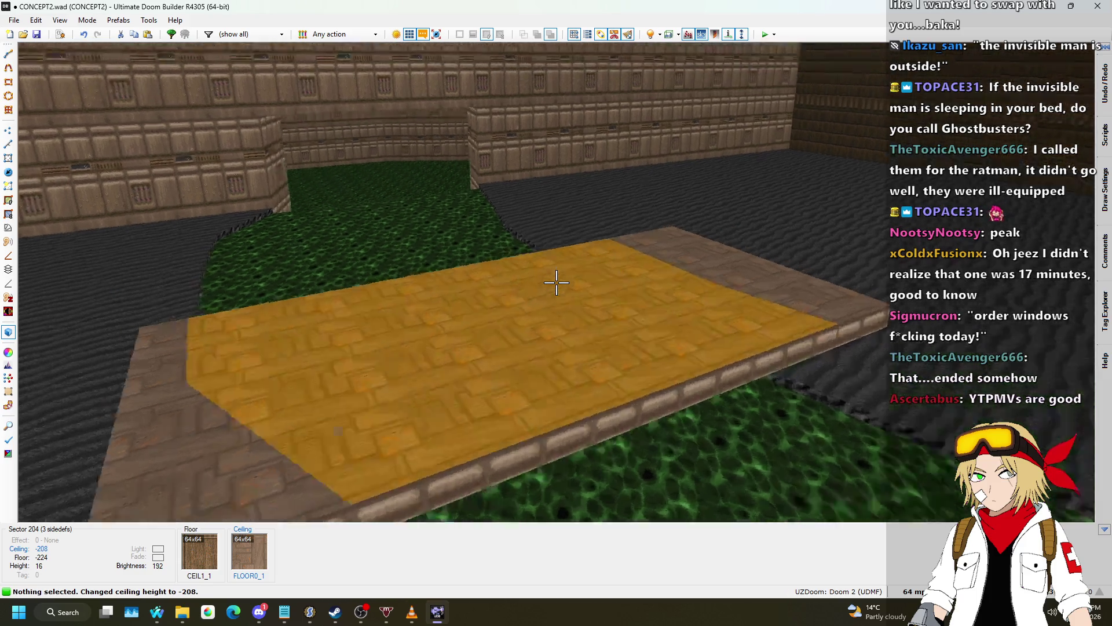
key(q)
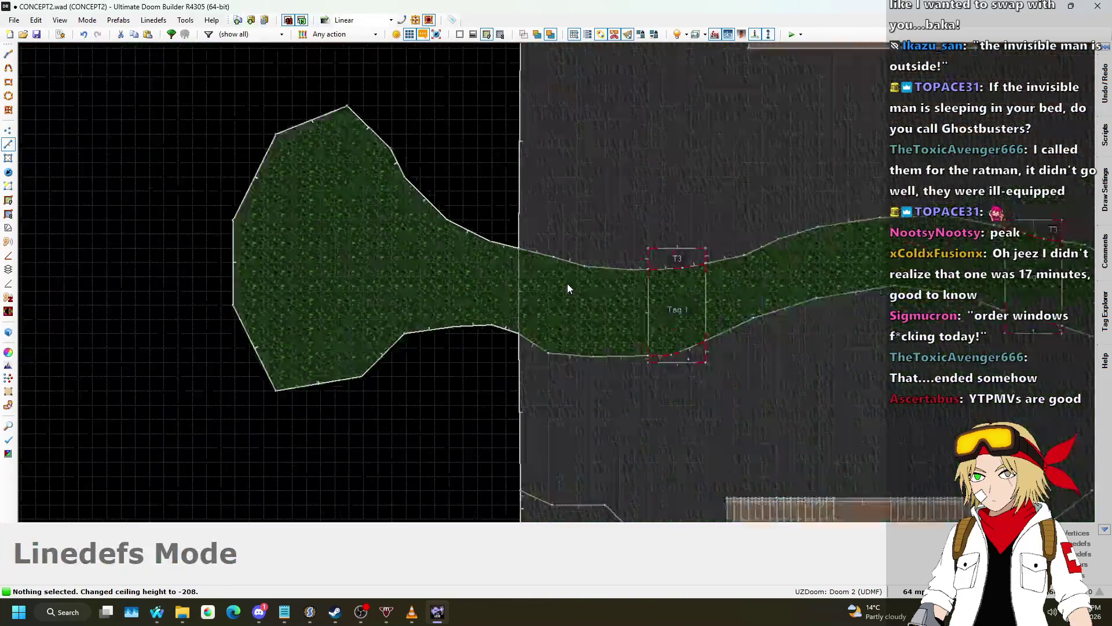
scroll(533, 269, up, 3)
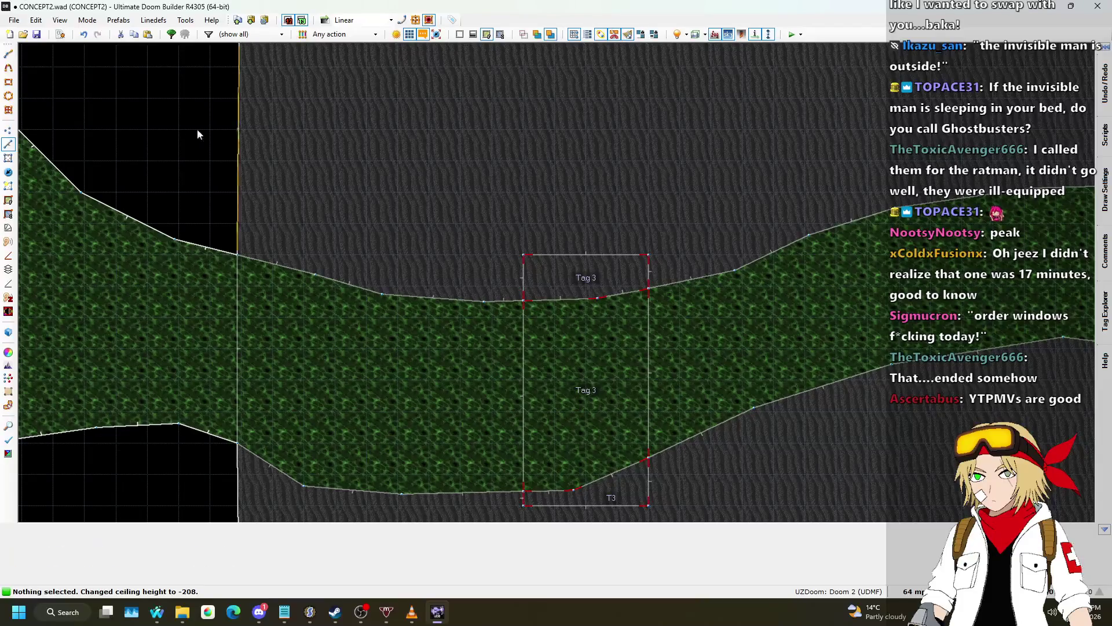
scroll(435, 229, down, 1)
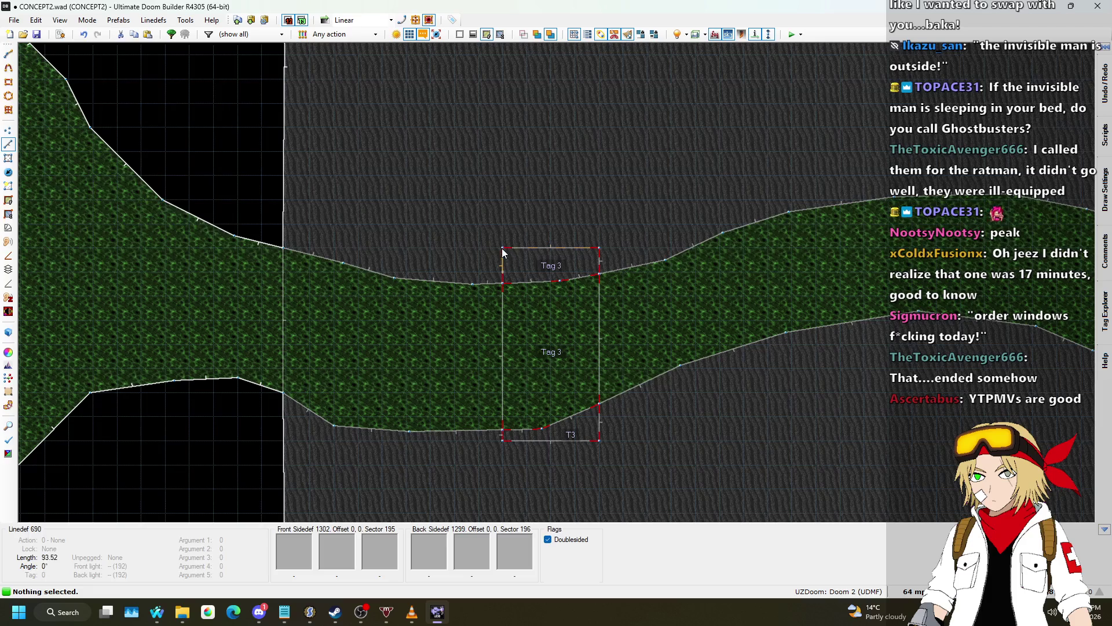
scroll(523, 237, up, 4)
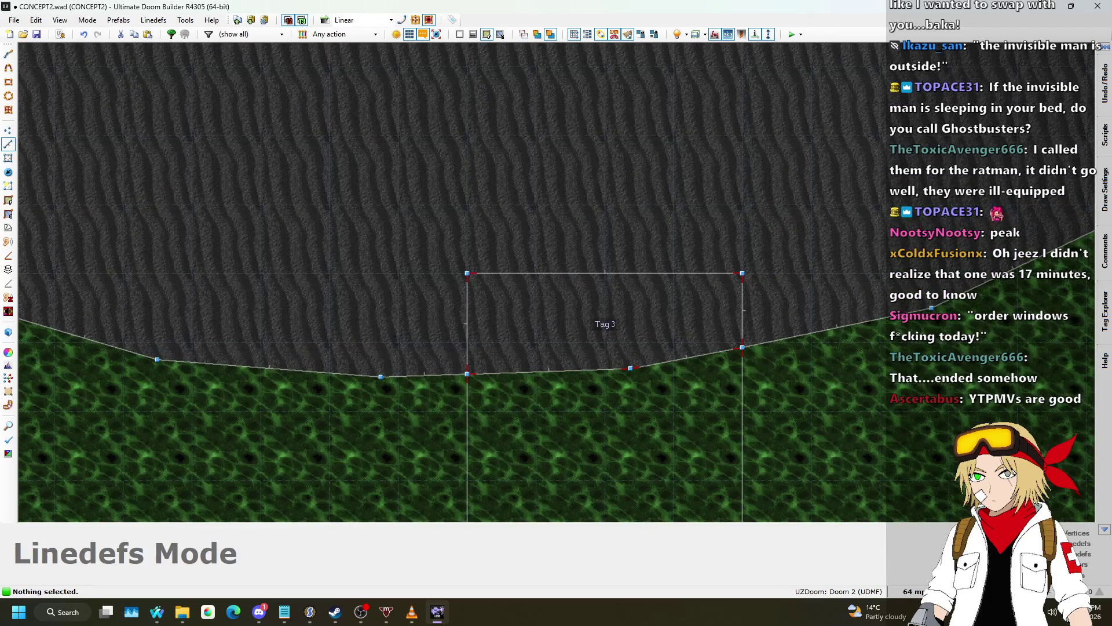
click(914, 591)
click(901, 474)
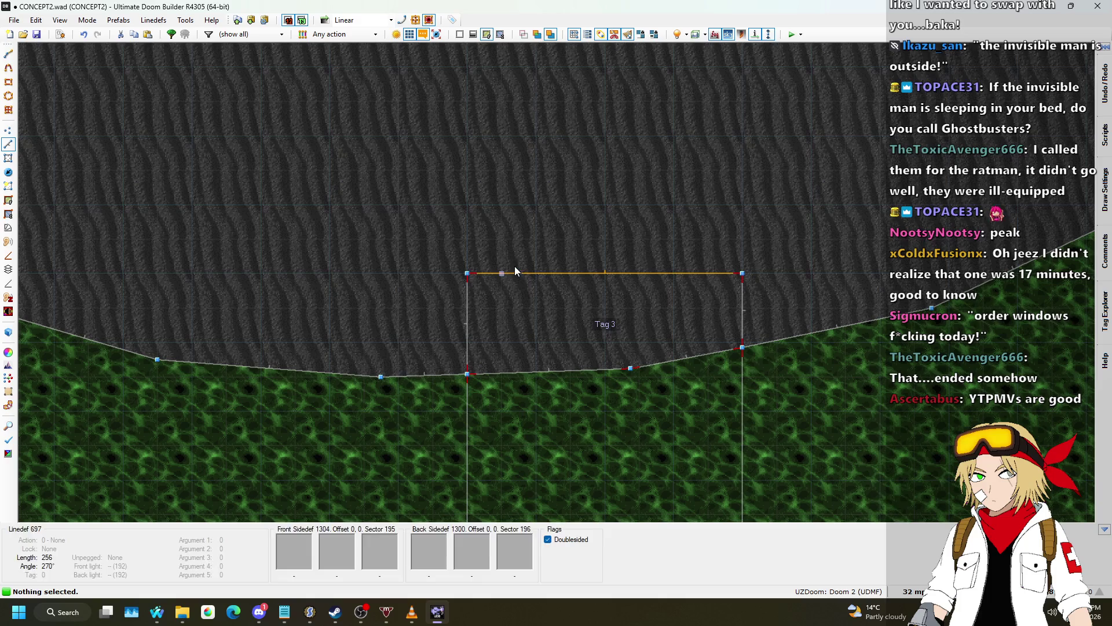
- Draw three stacked 256×32 step sectors north of the Tag 3 bridge sector
key(d)
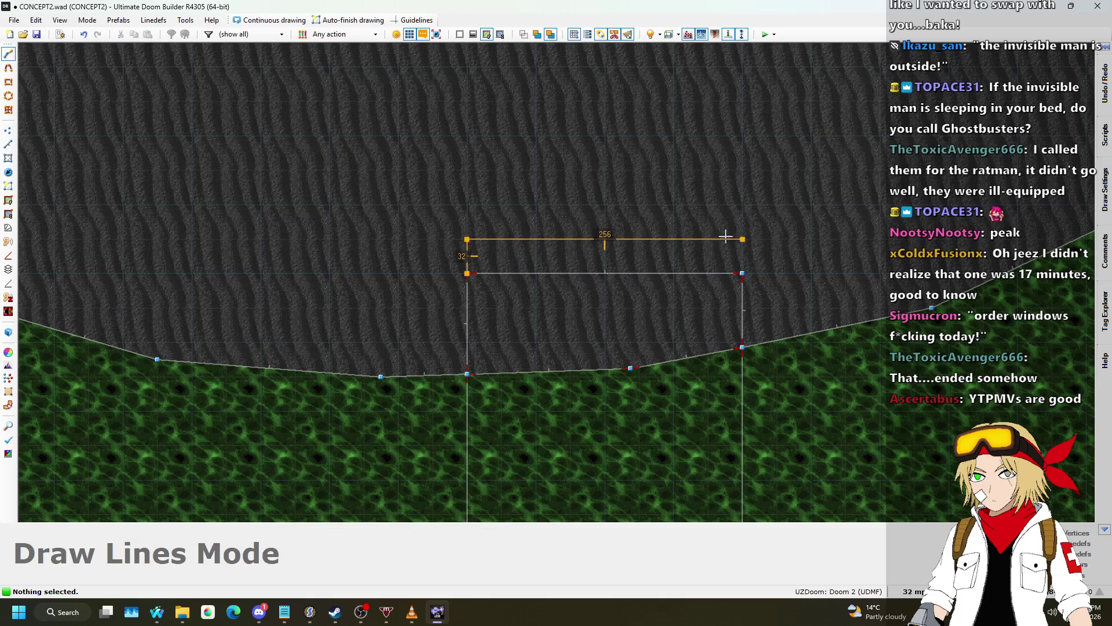
click(467, 273)
click(466, 238)
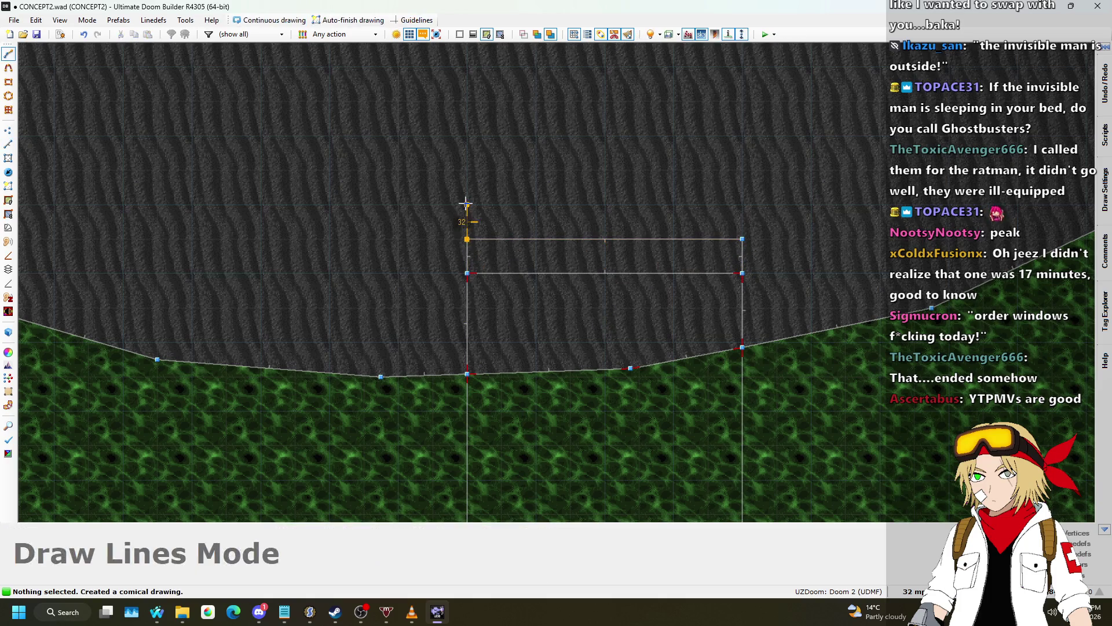
click(467, 239)
click(467, 205)
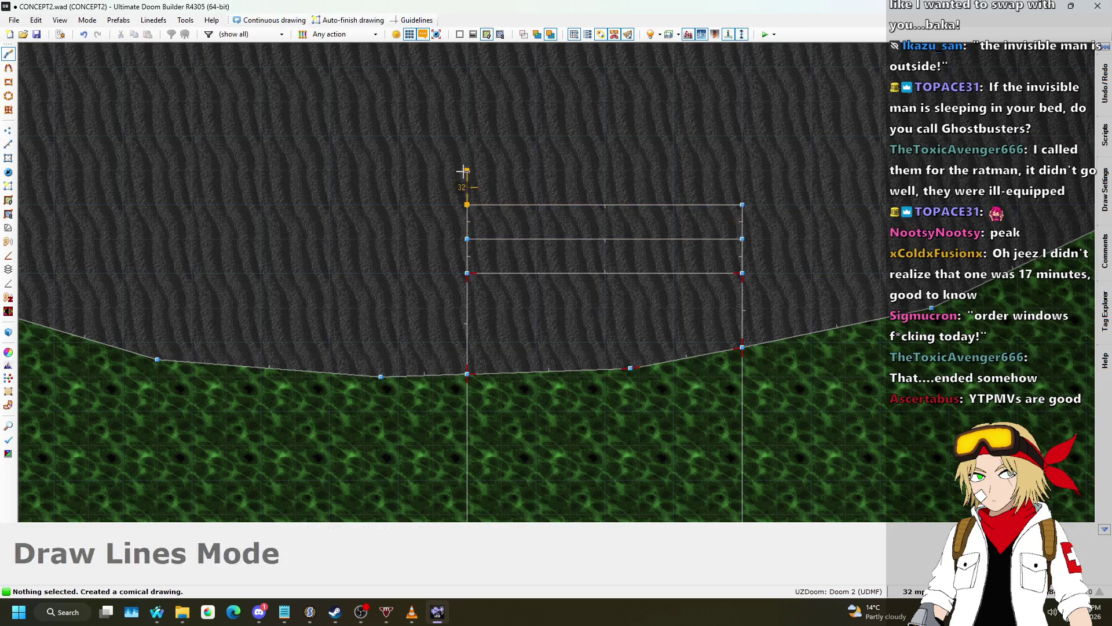
click(480, 209)
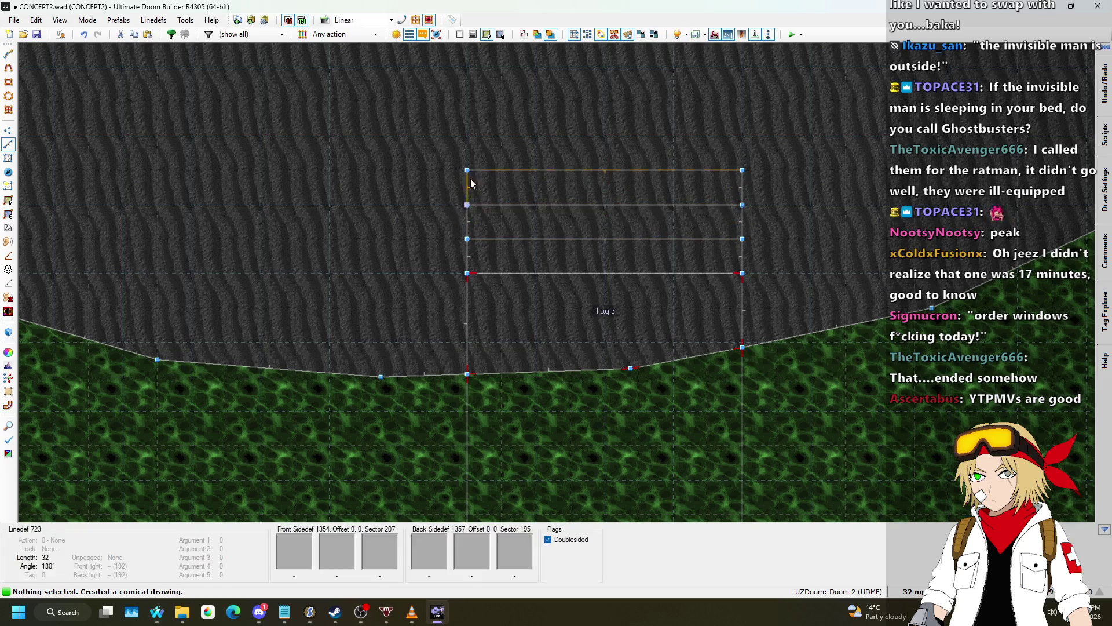
- Set the stair strips' floors to stepped heights of -216, -224 and -232
key(q)
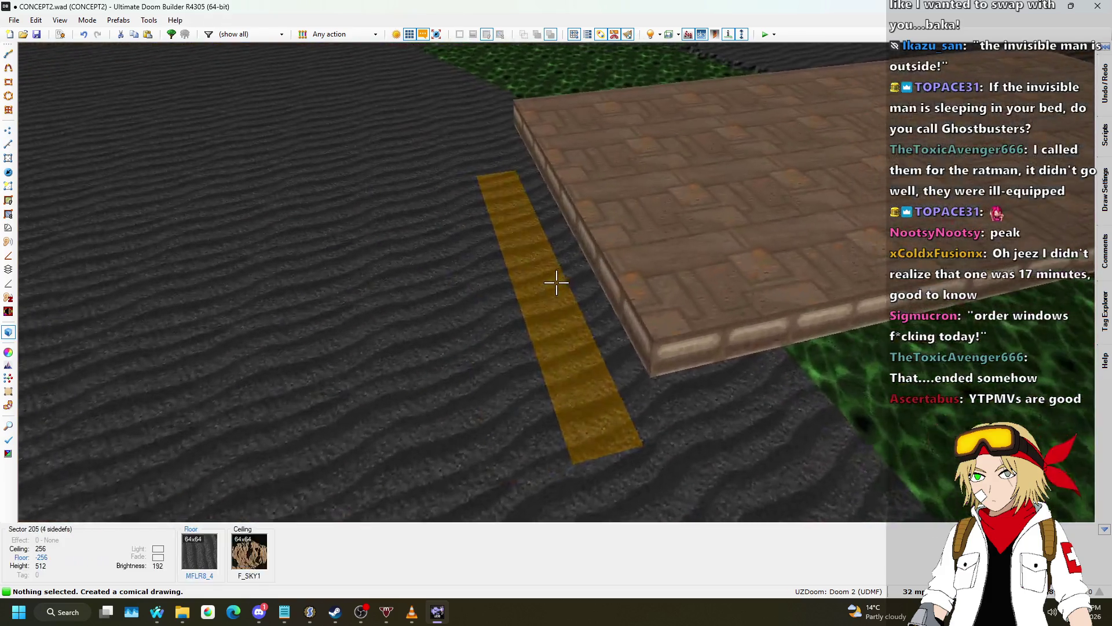
click(556, 282)
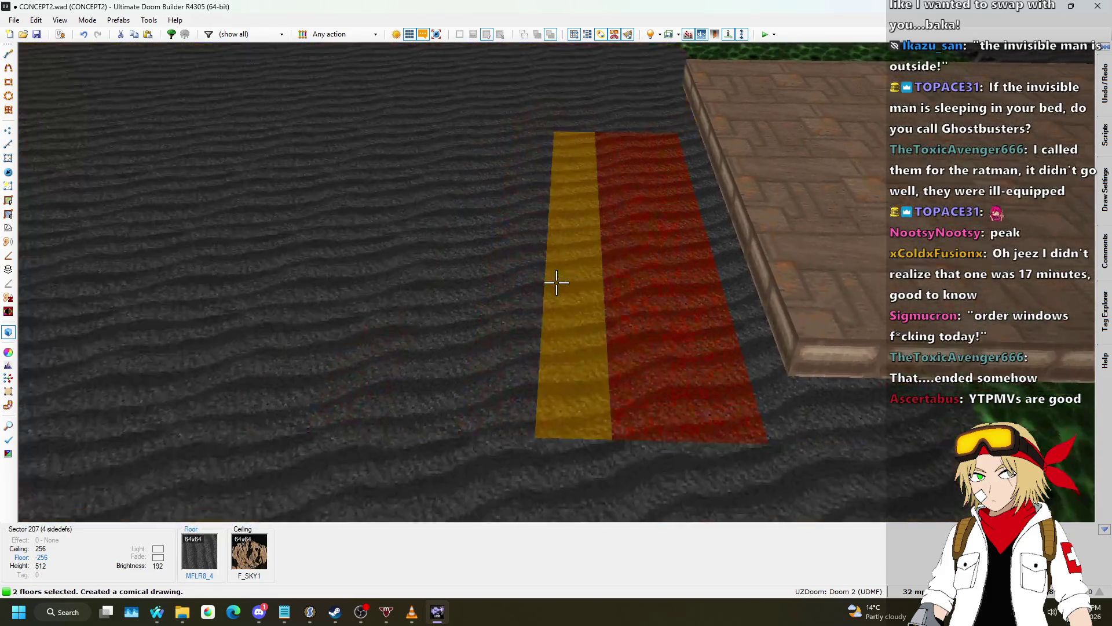
scroll(556, 282, up, 2)
scroll(556, 283, up, 4)
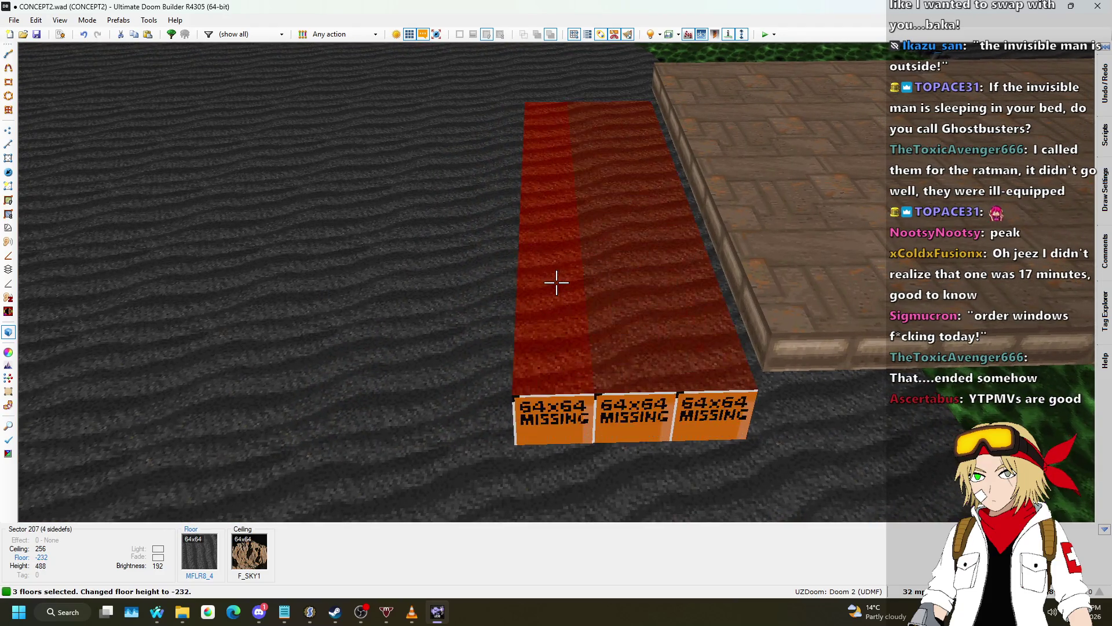
scroll(556, 282, down, 1)
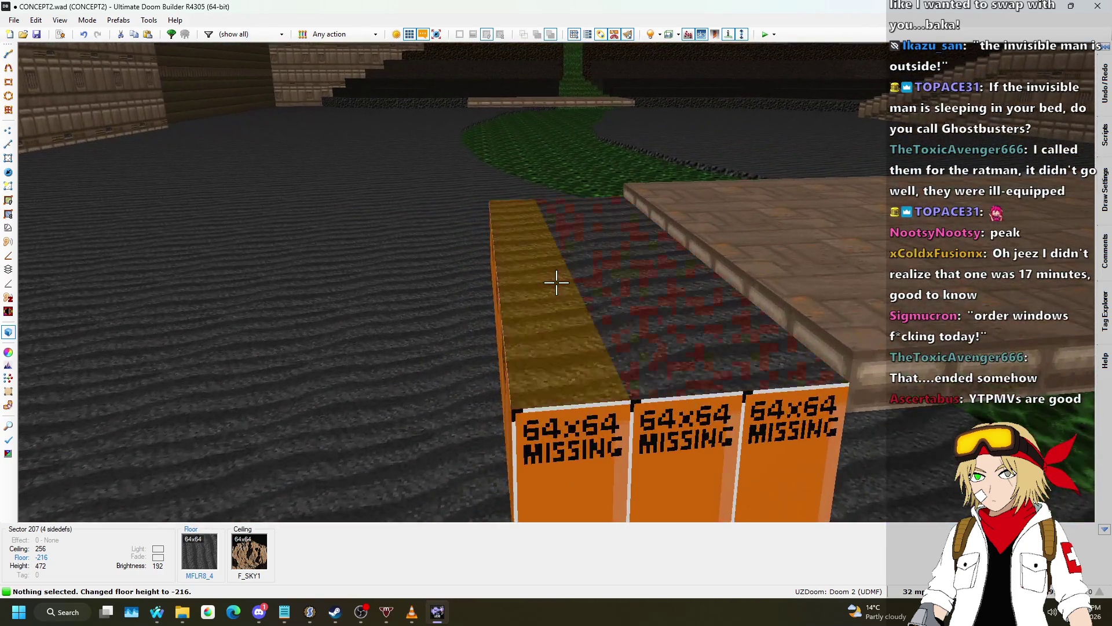
key(c)
scroll(556, 282, up, 1)
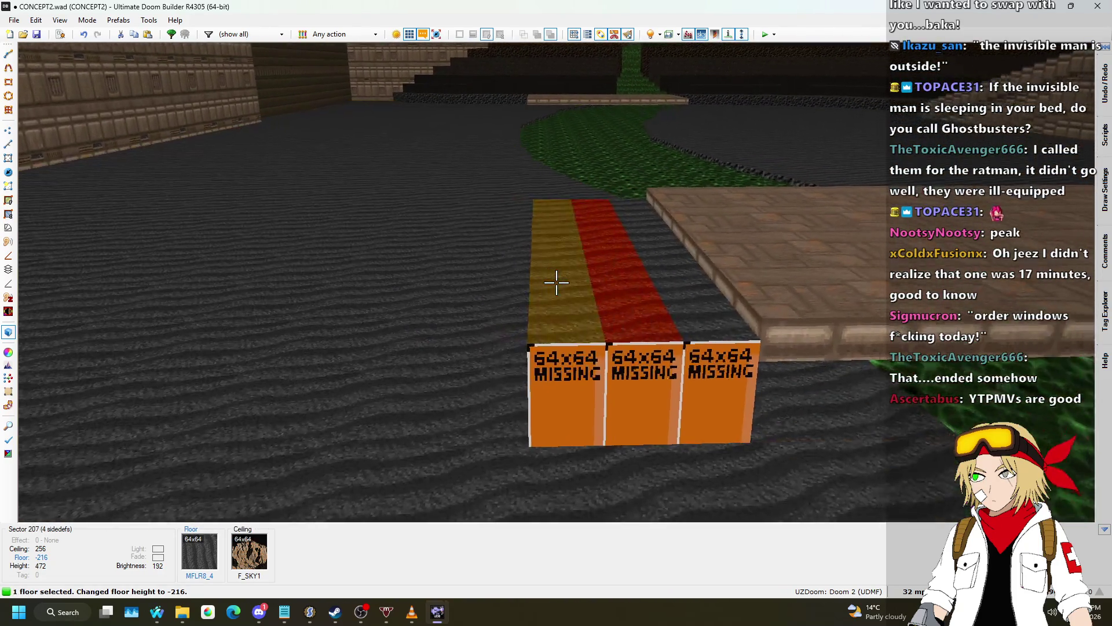
click(556, 282)
key(c)
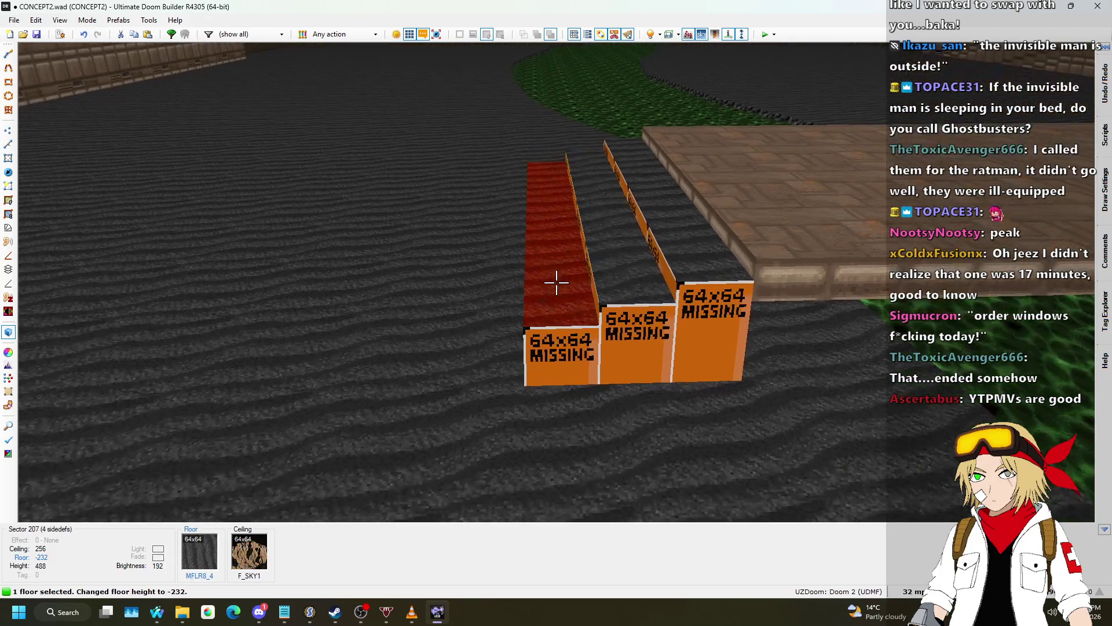
scroll(556, 282, down, 1)
key(w)
scroll(585, 286, up, 1)
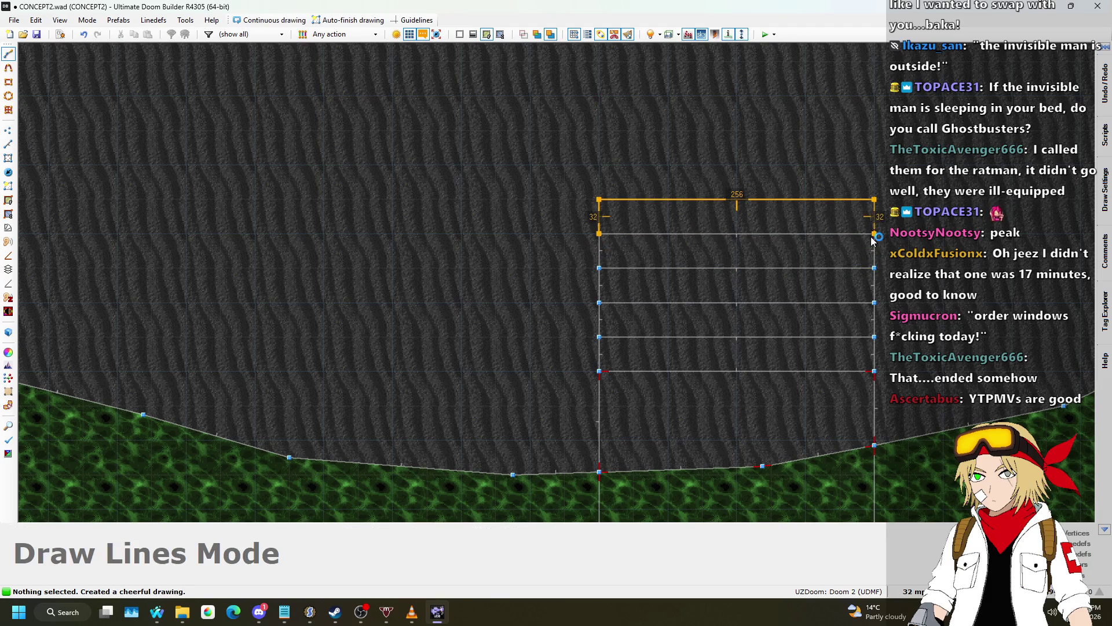
- Set the new strip floors to -240 and -248 so the steps climb evenly to the bridge
key(w)
click(556, 283)
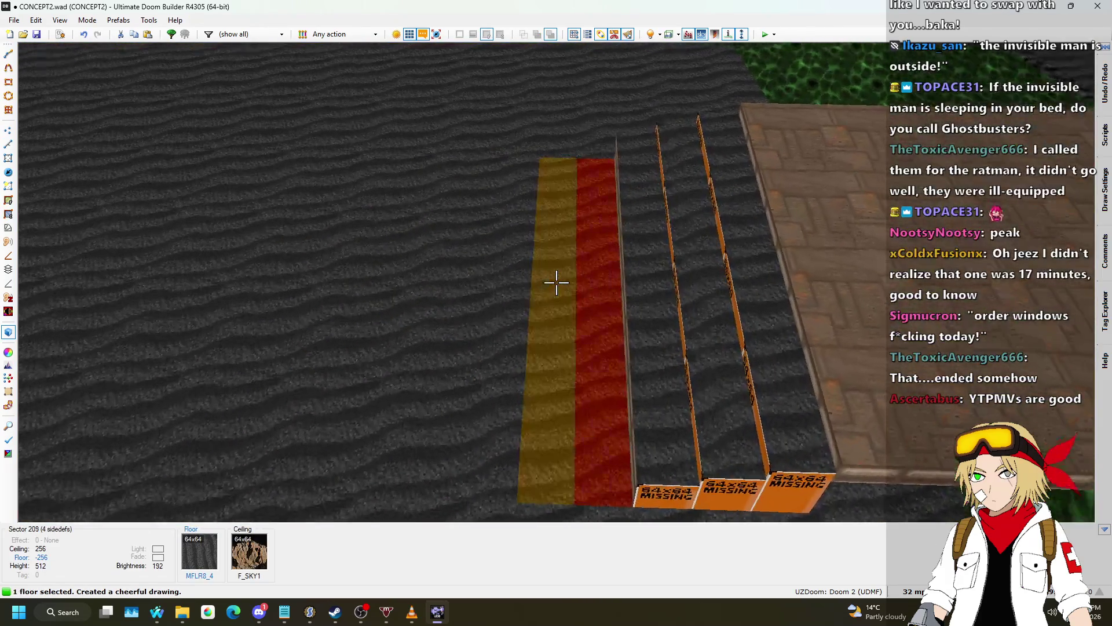
click(557, 282)
key(XF86AudioLowerVolume)
scroll(556, 282, up, 1)
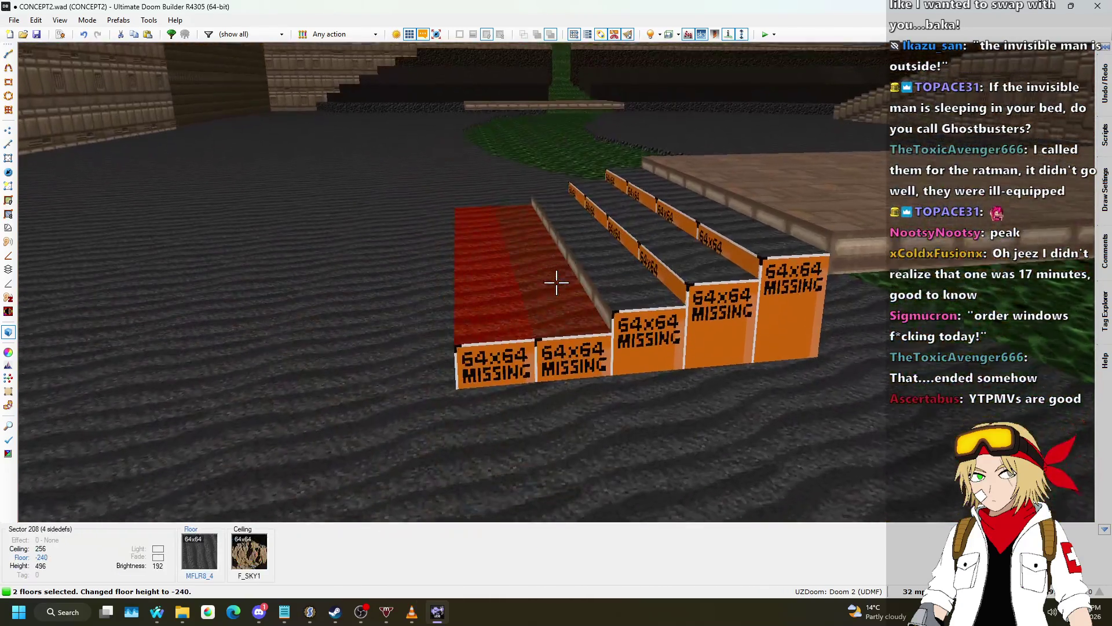
click(556, 282)
scroll(556, 282, down, 1)
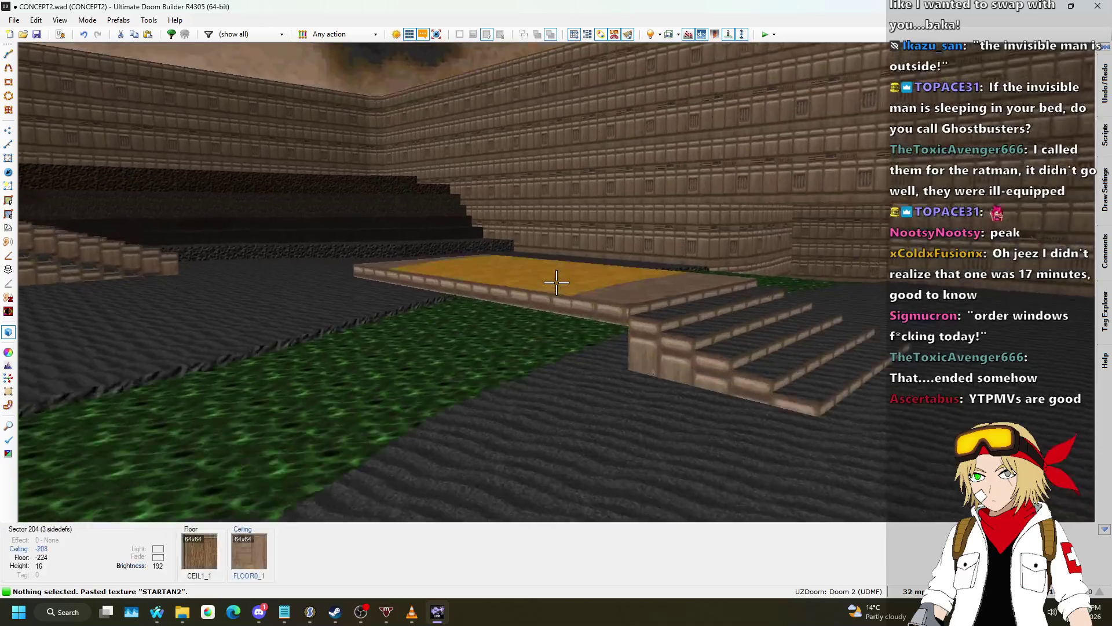
- Select the underside of the bridge's 3D floor and adjust its height
key(w)
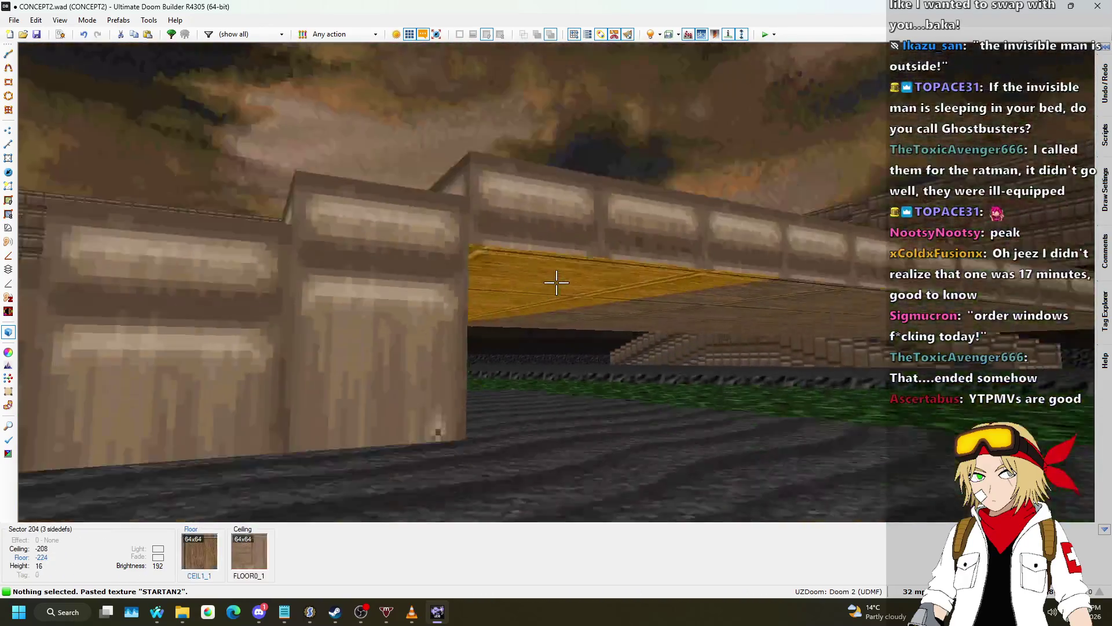
click(556, 282)
scroll(556, 283, up, 1)
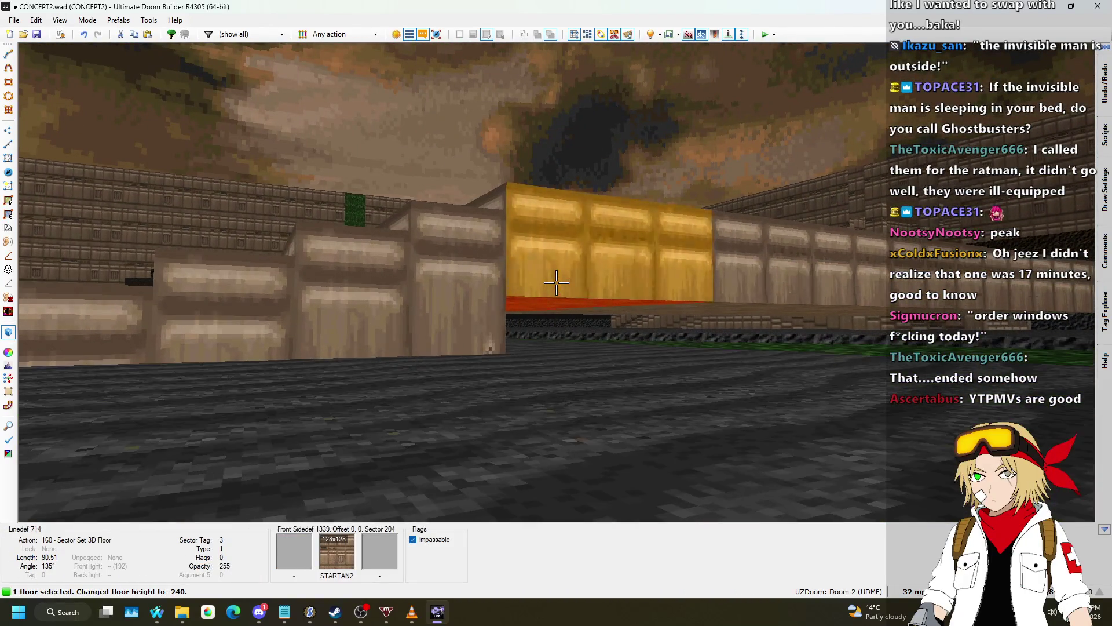
scroll(556, 282, up, 1)
scroll(556, 282, down, 2)
click(556, 282)
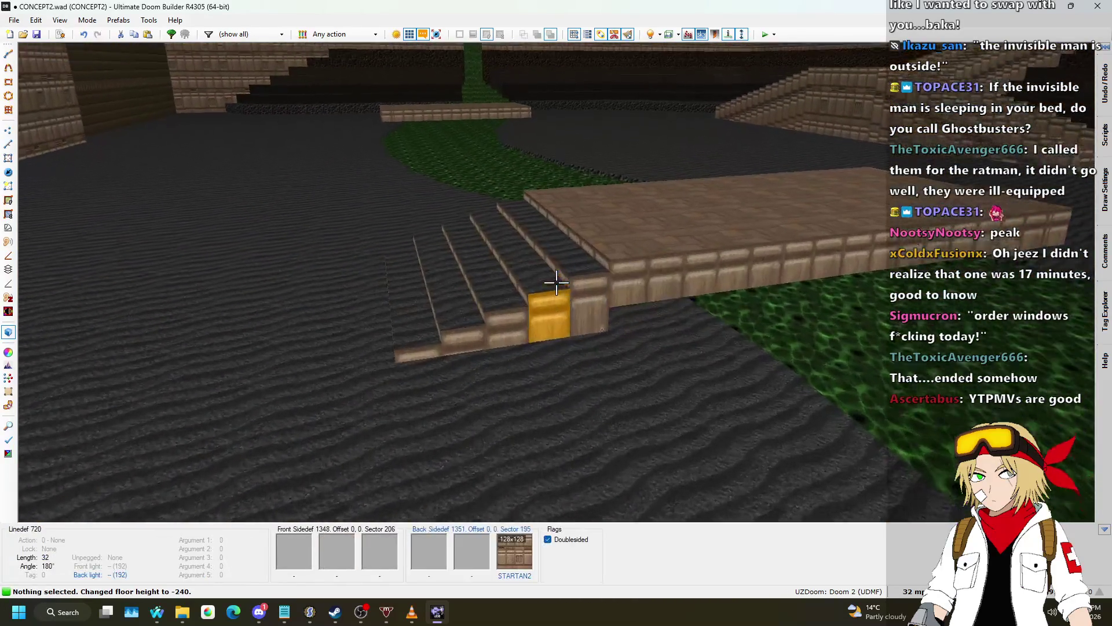
- Copy the bridge's FLOOR0_1 flat onto two selected step floors, then return to 2D
key(ctrl+c)
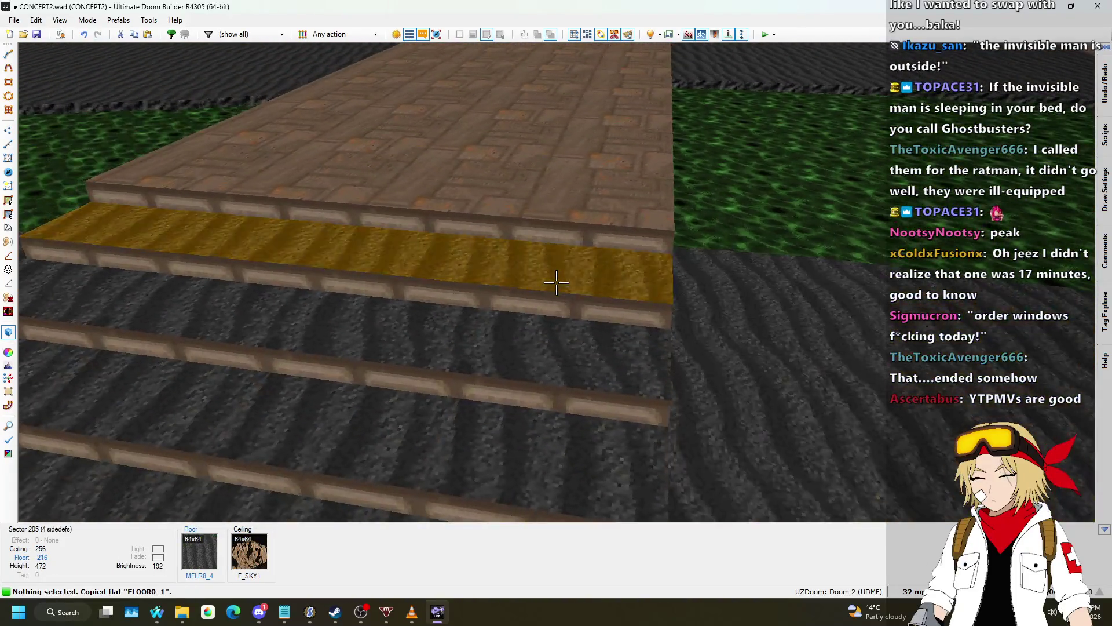
click(556, 282)
click(556, 282)
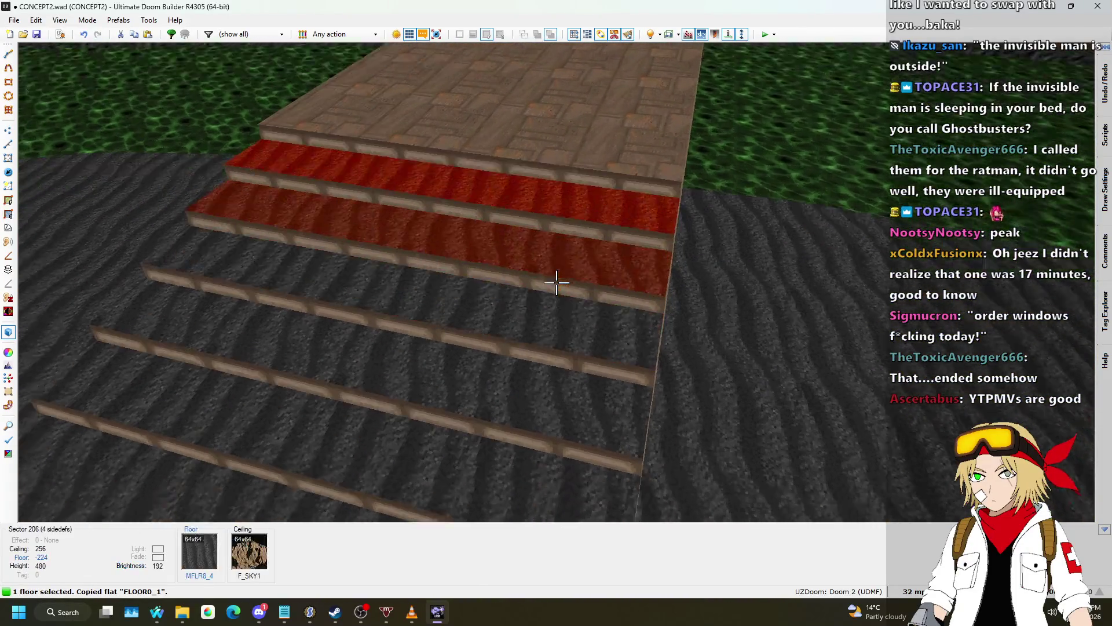
key(ctrl+v)
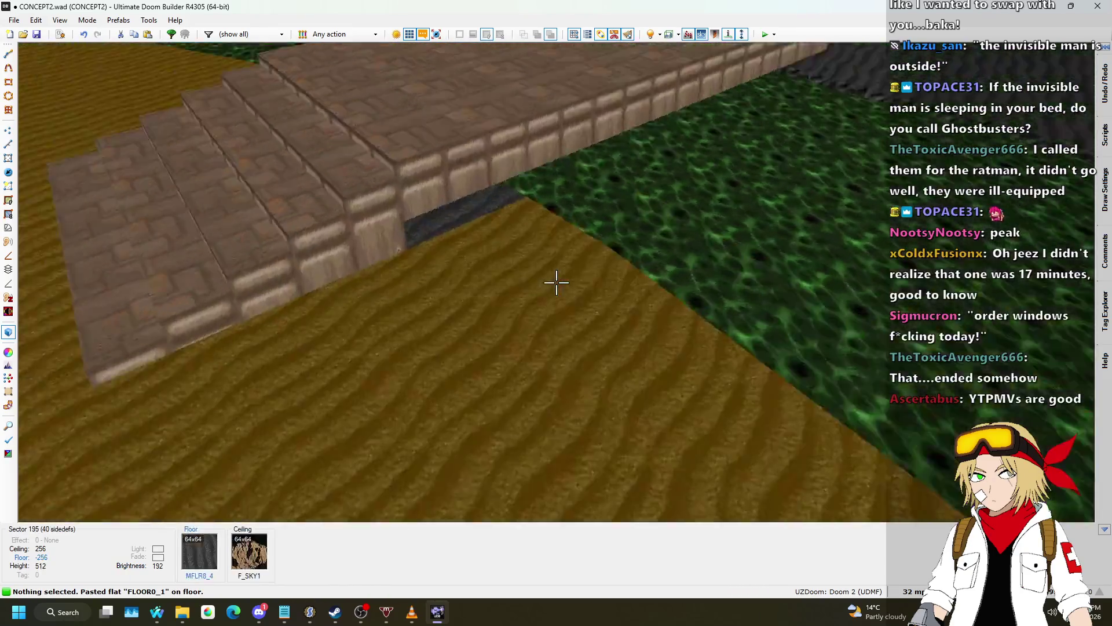
key(w)
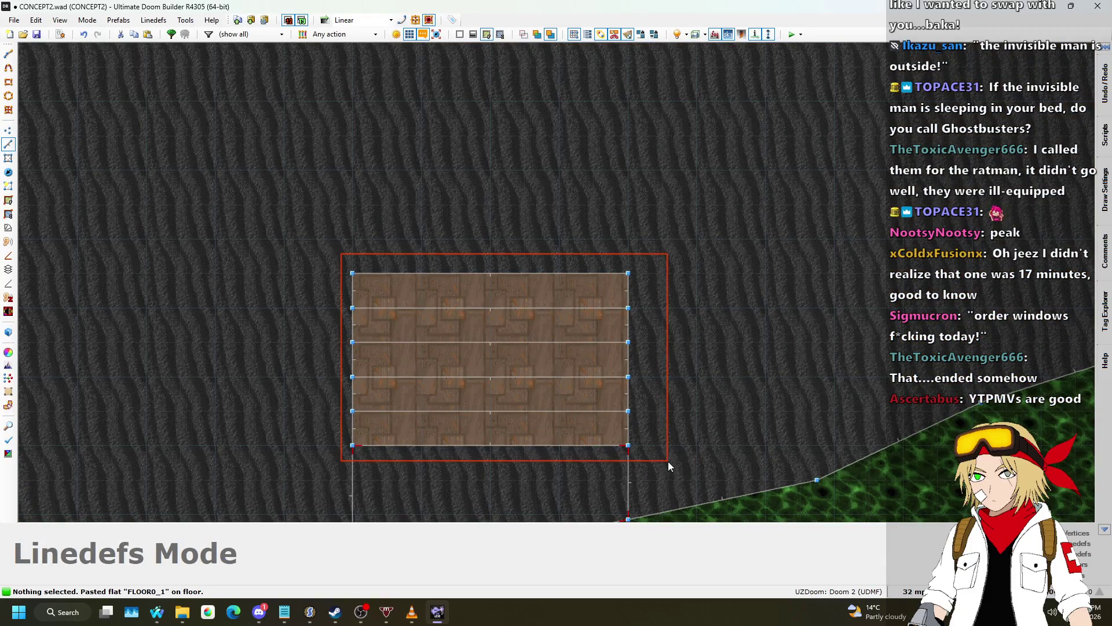
- Copy the staircase, then rotate a pasted copy and snap its corner onto a bridge vertex
drag(669, 461, 668, 461)
key(ctrl+c)
scroll(623, 309, down, 5)
scroll(518, 415, up, 4)
key(ctrl+v)
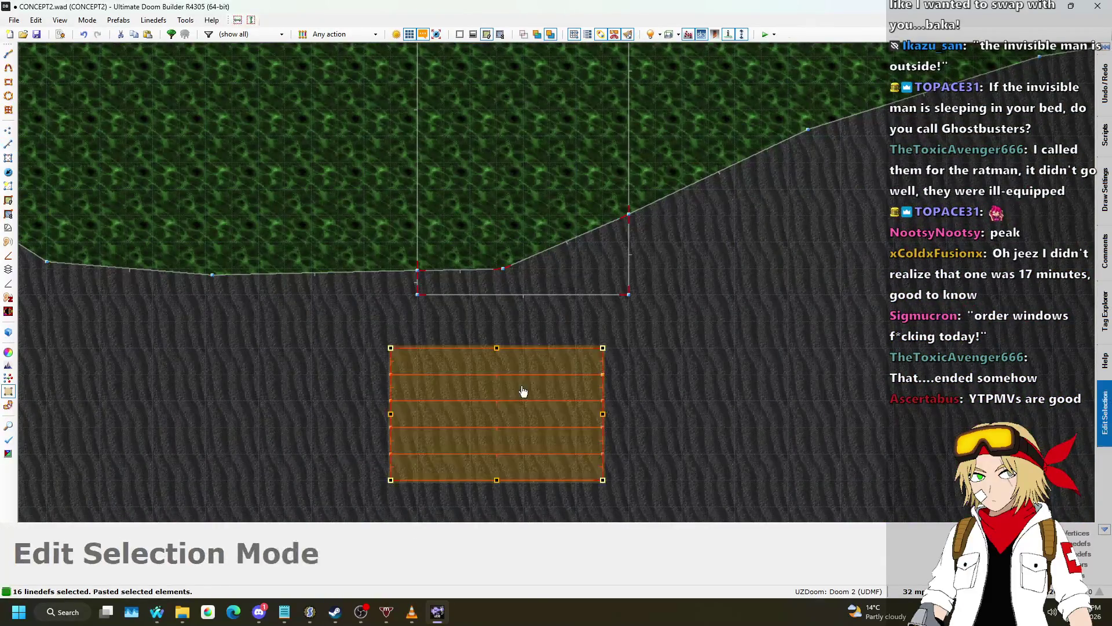
mouse_move(602, 347)
mouse_down()
mouse_move(602, 475)
mouse_move(457, 457)
mouse_up()
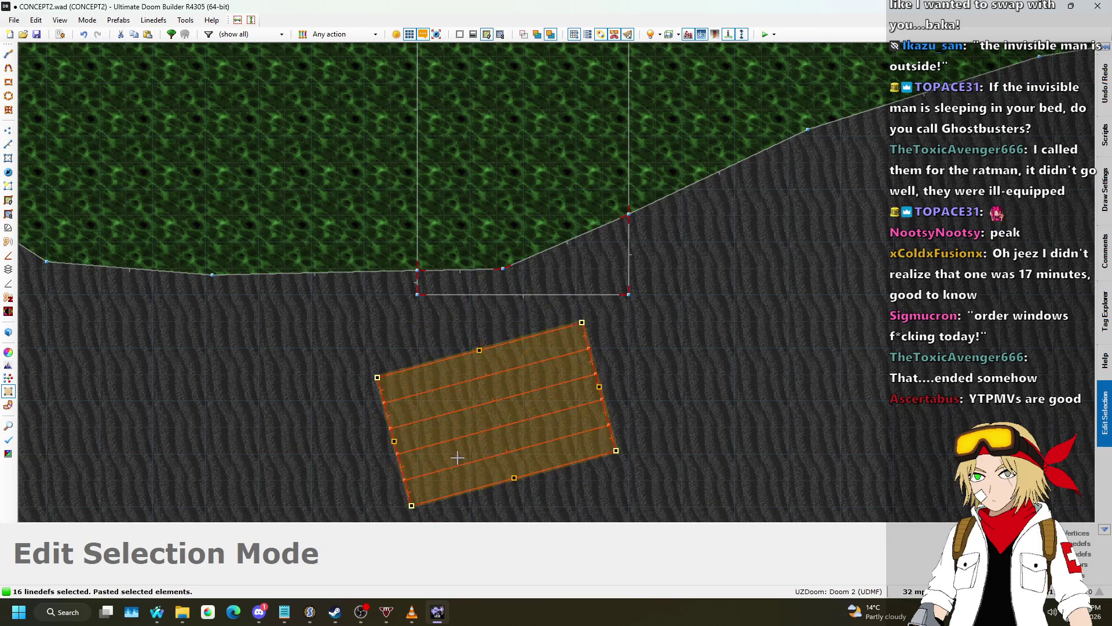
scroll(394, 372, up, 2)
drag(421, 322, 446, 267)
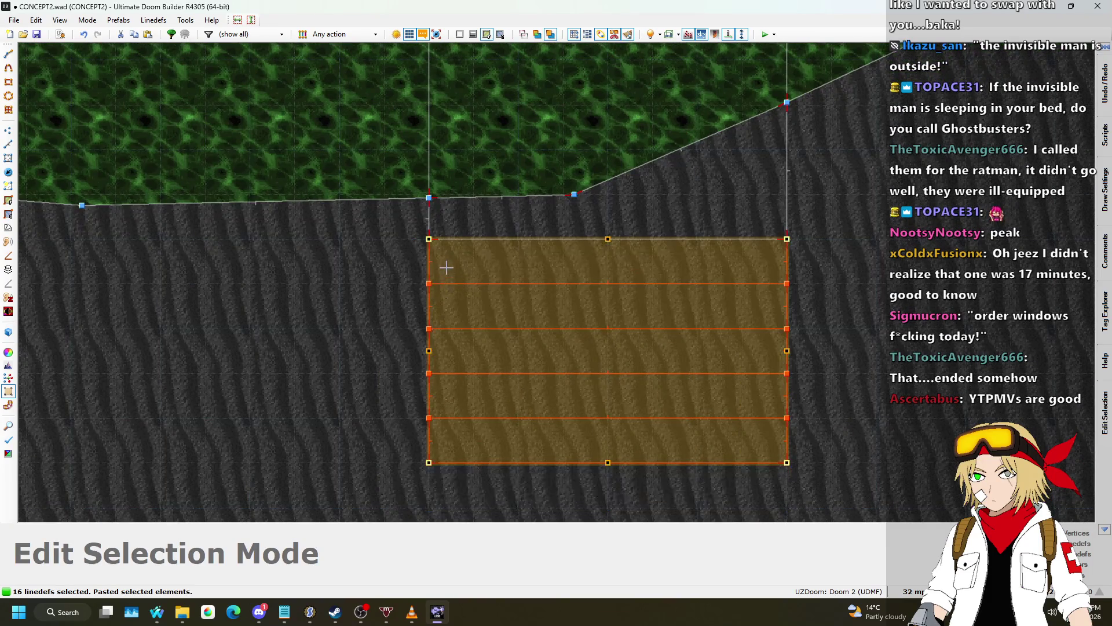
scroll(334, 298, down, 2)
scroll(784, 273, up, 2)
key(Escape)
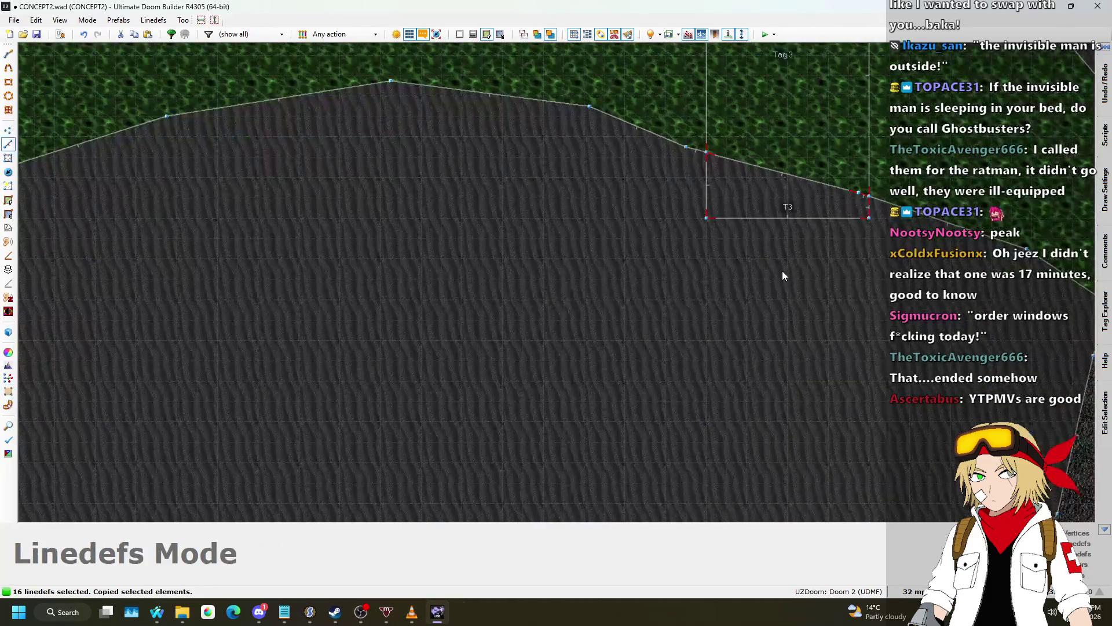
- Paste another staircase copy and confirm its placement
key(ctrl+v)
scroll(707, 223, up, 3)
scroll(556, 388, down, 4)
key(Return)
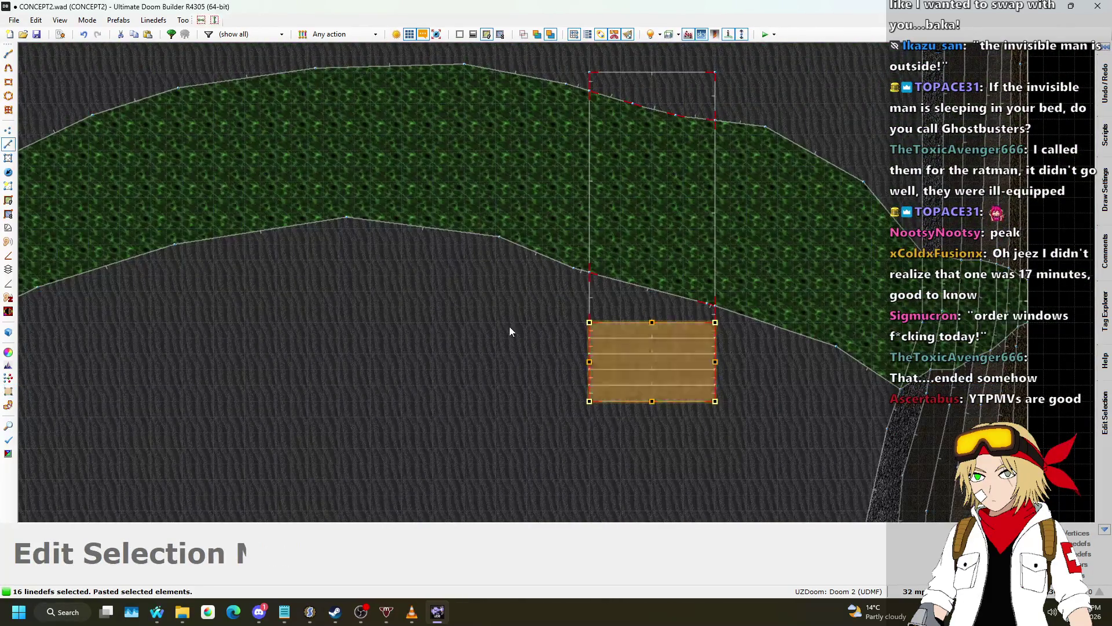
scroll(531, 154, down, 2)
scroll(530, 154, up, 2)
- Paste a further staircase copy, rotated to line up with the other bridge end
key(ctrl+v)
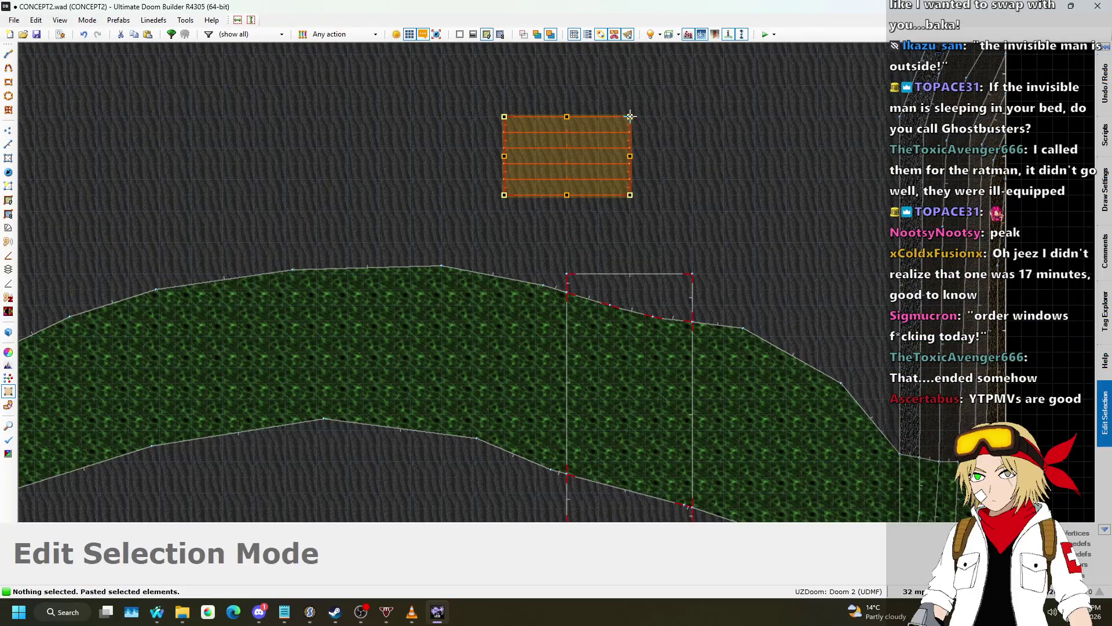
mouse_move(502, 121)
mouse_down()
mouse_move(490, 191)
mouse_move(615, 278)
mouse_move(615, 303)
mouse_up()
scroll(522, 207, up, 2)
key(Return)
scroll(843, 138, down, 5)
click(844, 135)
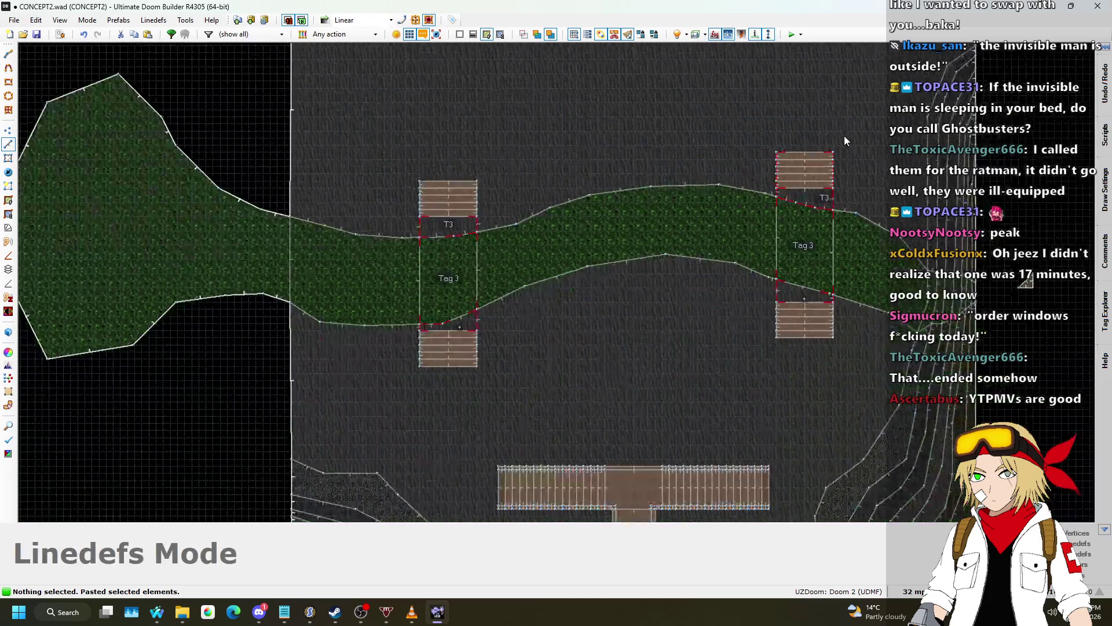